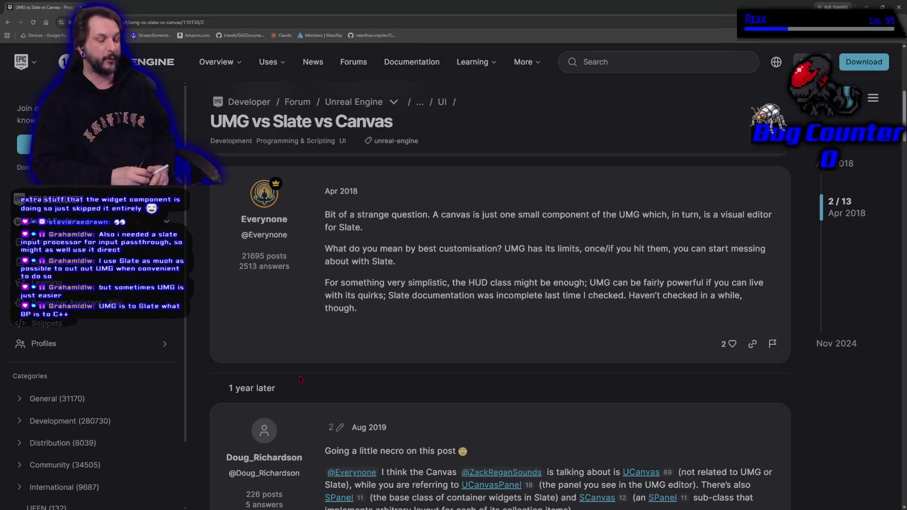
Highlight 'is a visual editor for Slate.' in the Apr 2018 reply of the UMG vs Slate vs Canvas thread.
scroll(300, 380, down, 15)
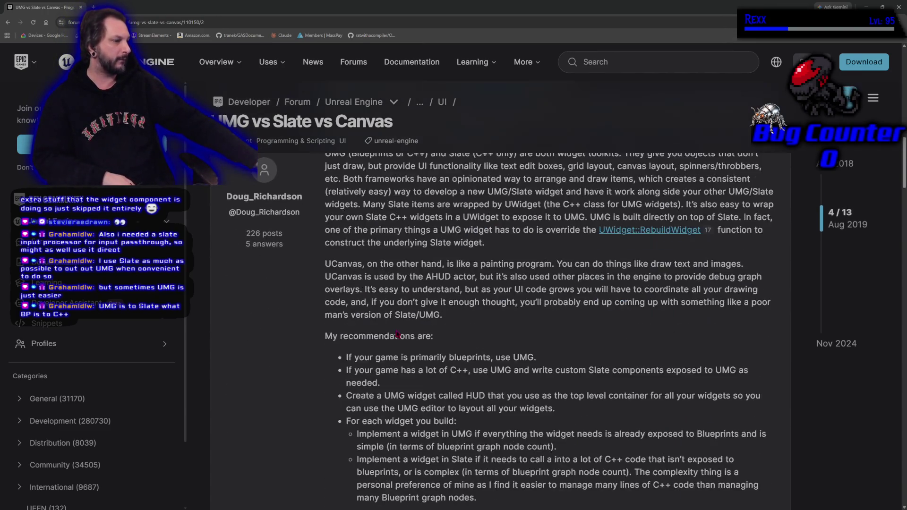
scroll(378, 353, down, 10)
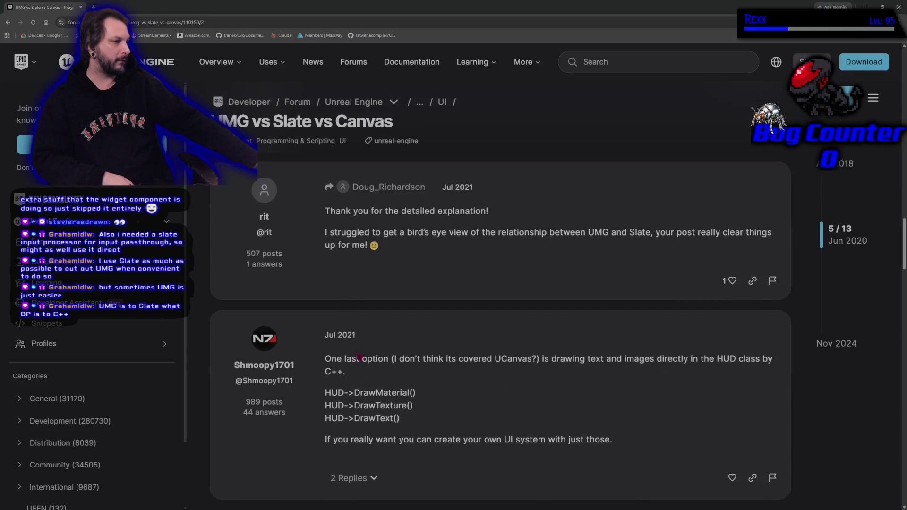
scroll(346, 352, up, 12)
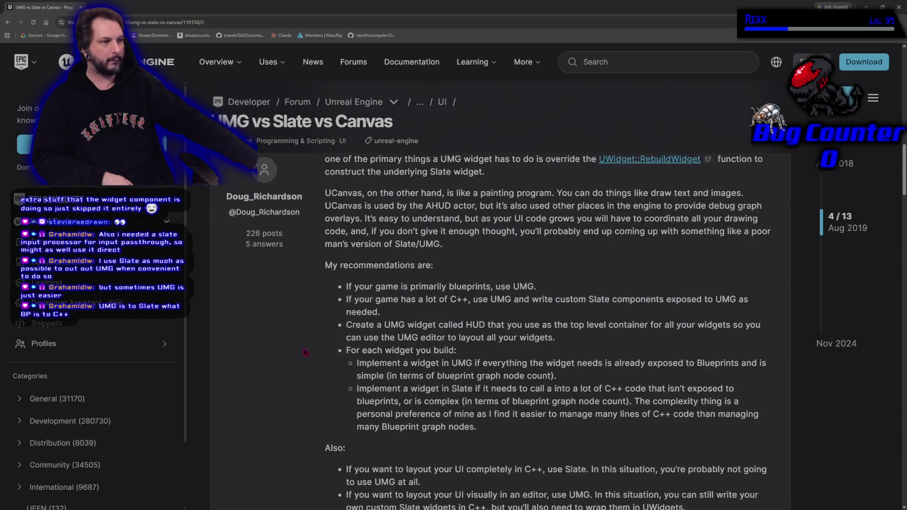
scroll(305, 360, up, 10)
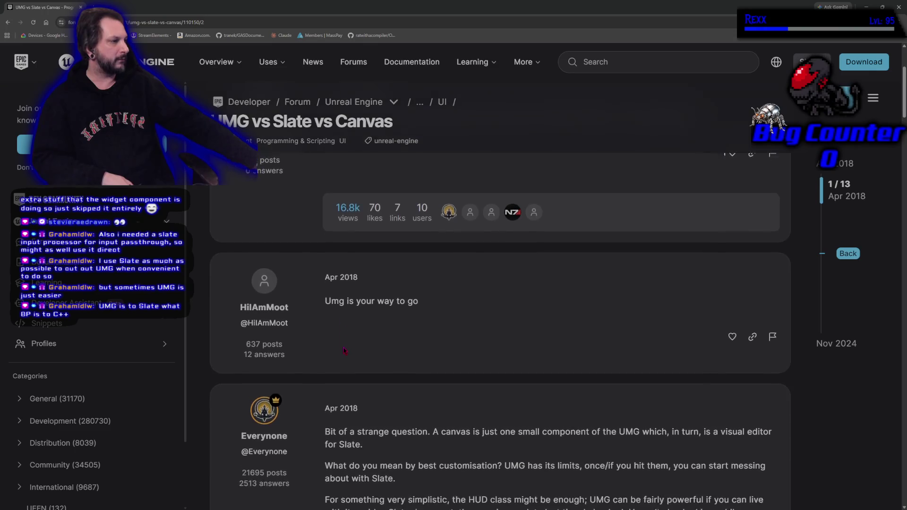
scroll(660, 321, down, 2)
drag(704, 286, 727, 306)
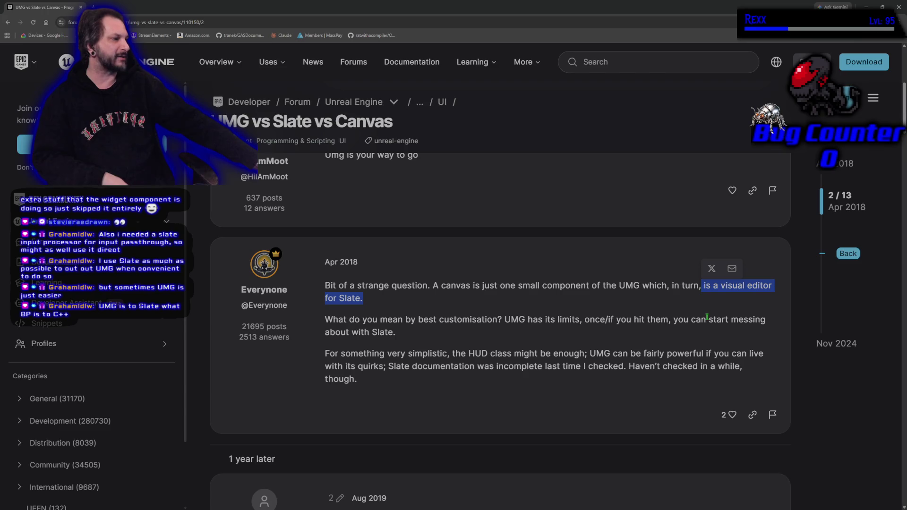
click(704, 300)
drag(704, 286, 684, 310)
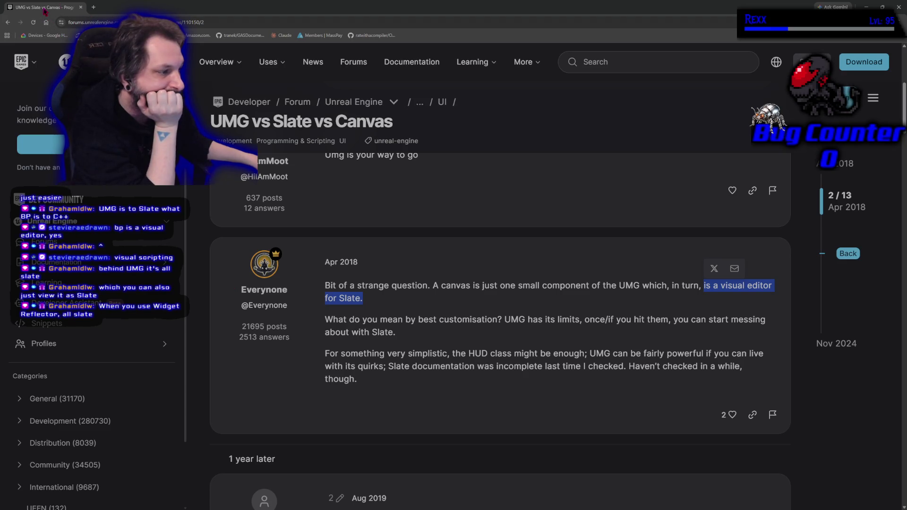
key(alt+Tab)
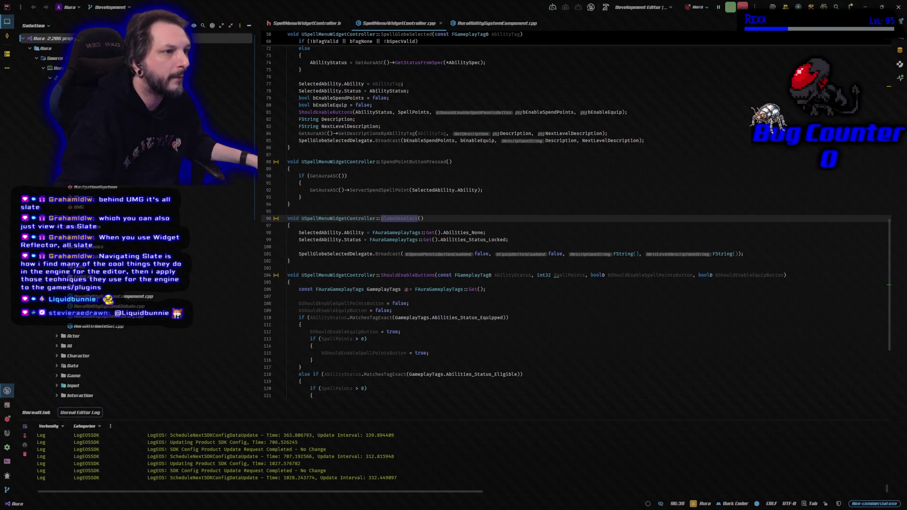
Scroll down in Rider with SpellMenuWidgetController.cpp in view.
scroll(137, 331, down, 10)
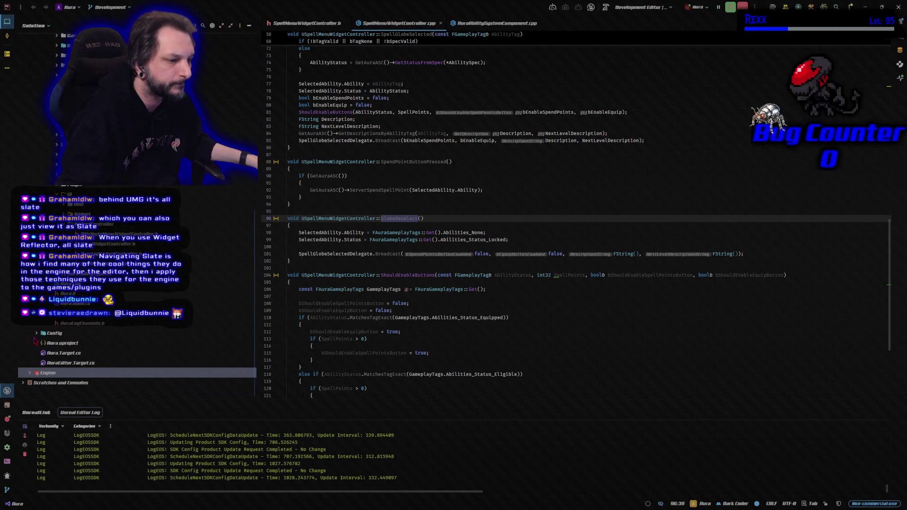
Expand the Engine module's Source folder and its Editor folder in the solution tree.
click(30, 374)
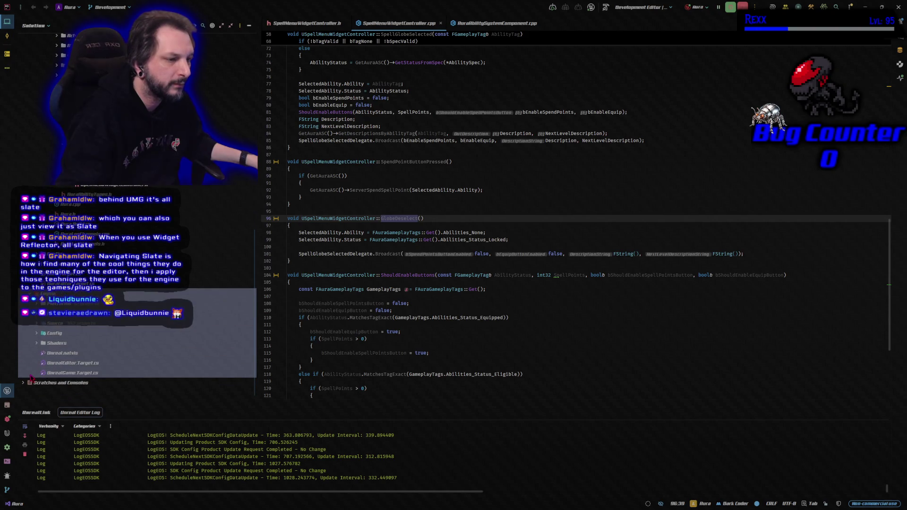
click(38, 324)
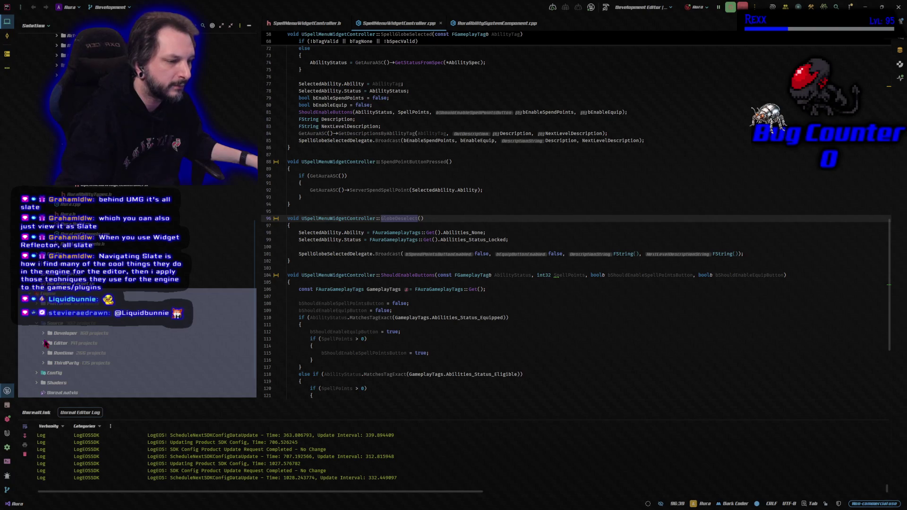
click(45, 334)
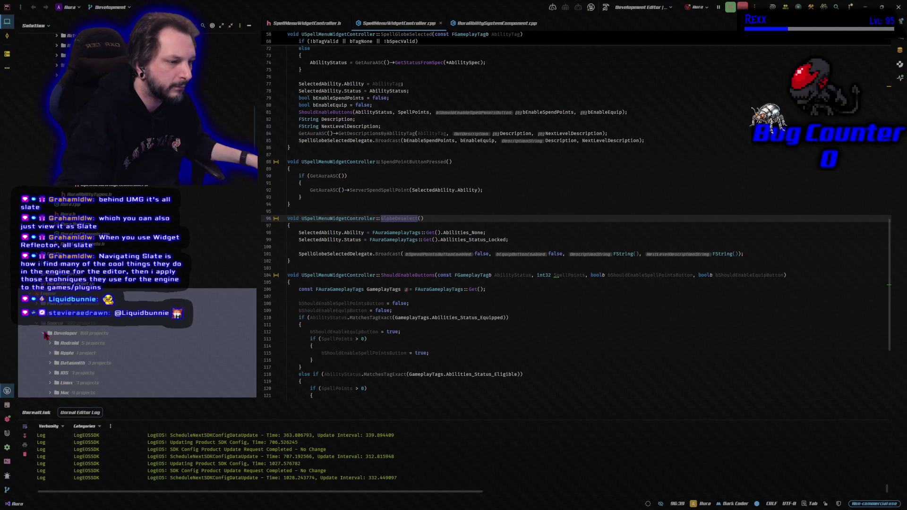
click(44, 333)
click(43, 343)
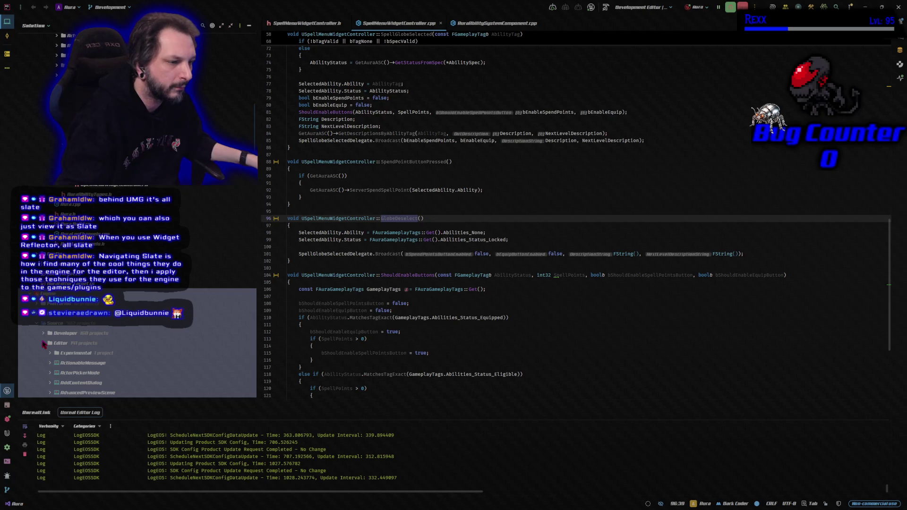
Scroll past the Editor modules until Runtime, ThirdParty, Config and Shaders appear.
scroll(37, 340, down, 3)
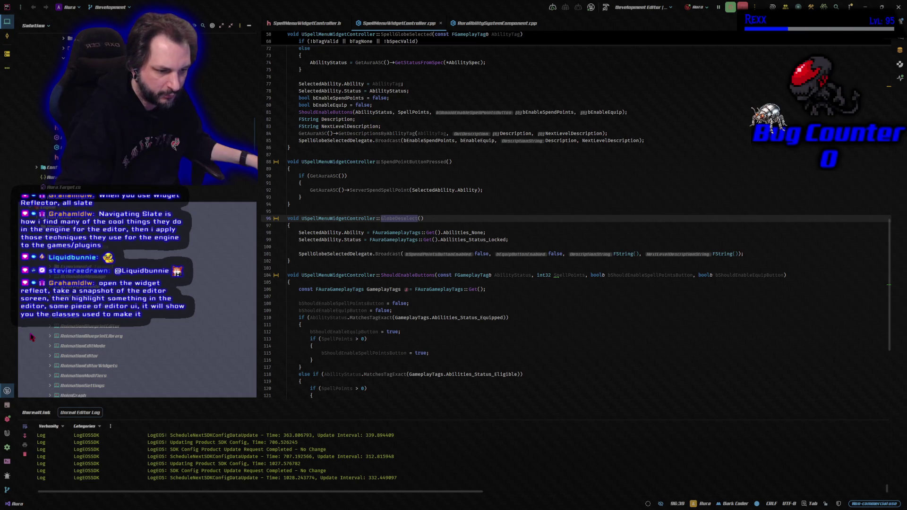
scroll(52, 326, down, 10)
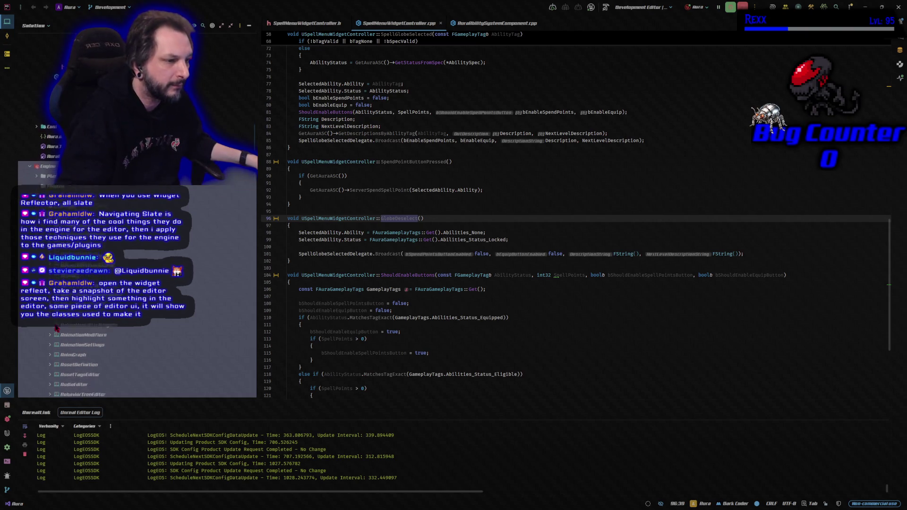
scroll(54, 322, down, 5)
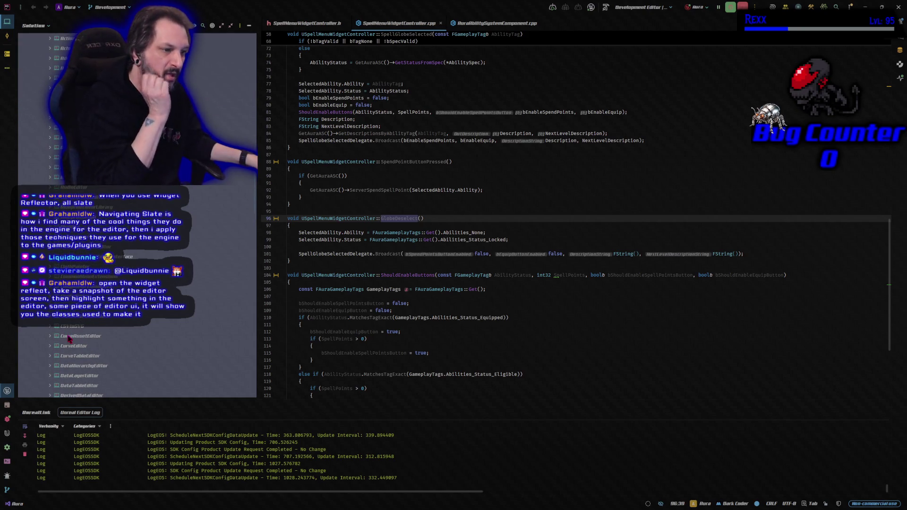
scroll(69, 339, down, 5)
scroll(69, 340, down, 1)
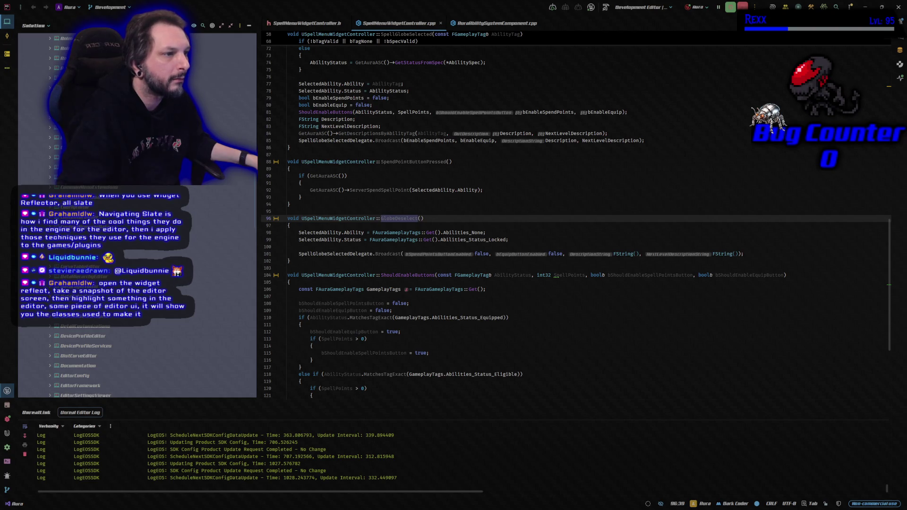
scroll(144, 259, down, 10)
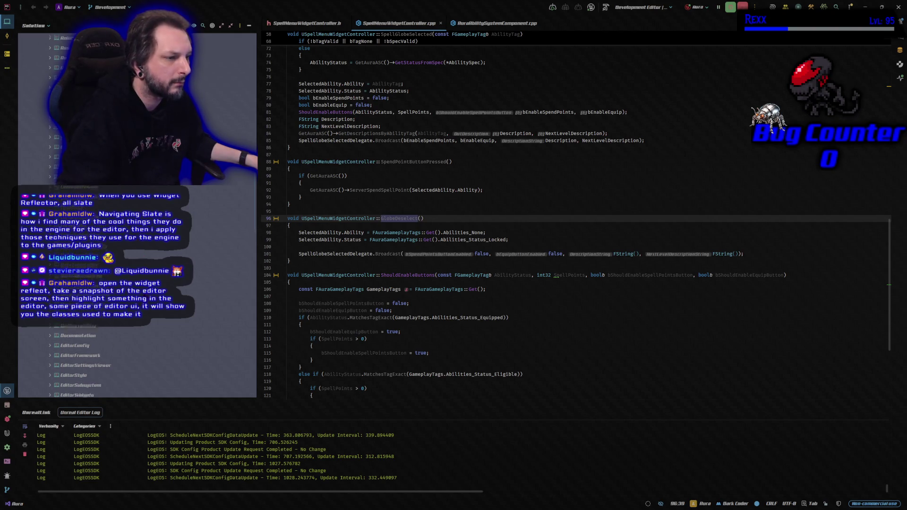
scroll(95, 359, down, 5)
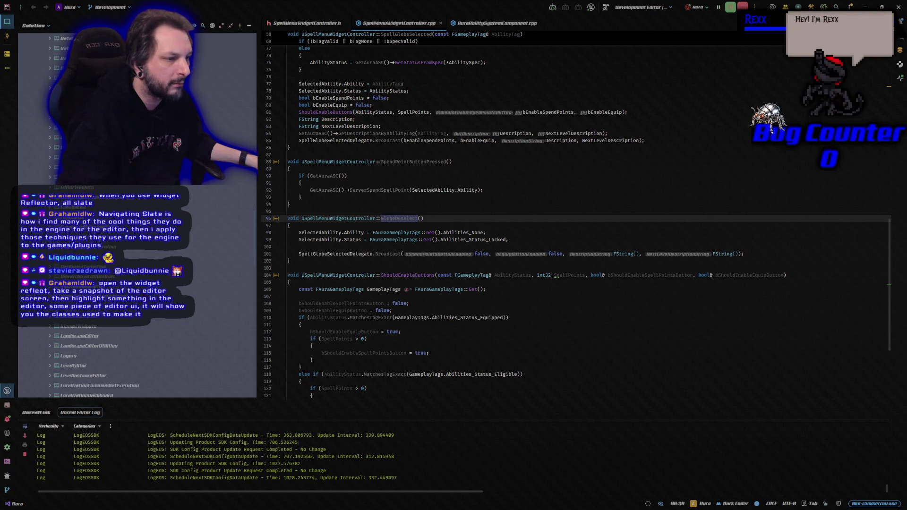
scroll(85, 359, down, 3)
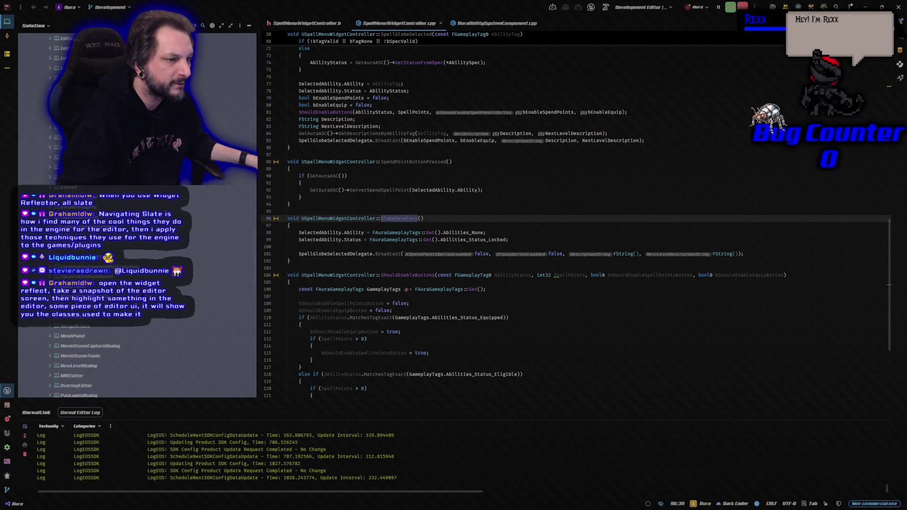
scroll(52, 189, up, 3)
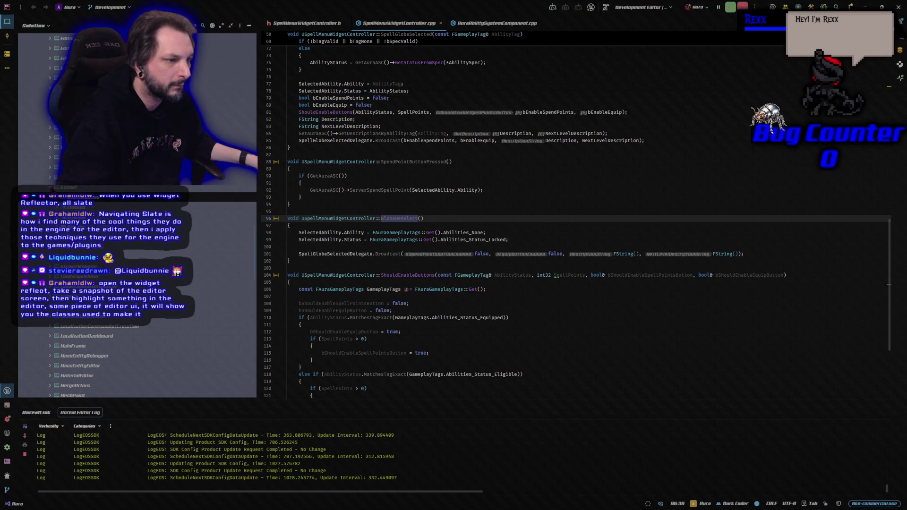
scroll(82, 360, down, 10)
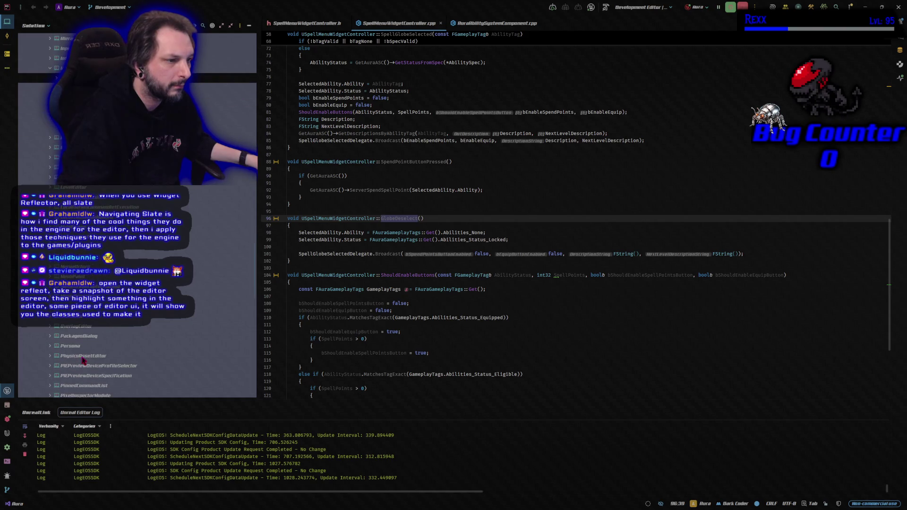
scroll(82, 360, down, 3)
scroll(118, 351, down, 8)
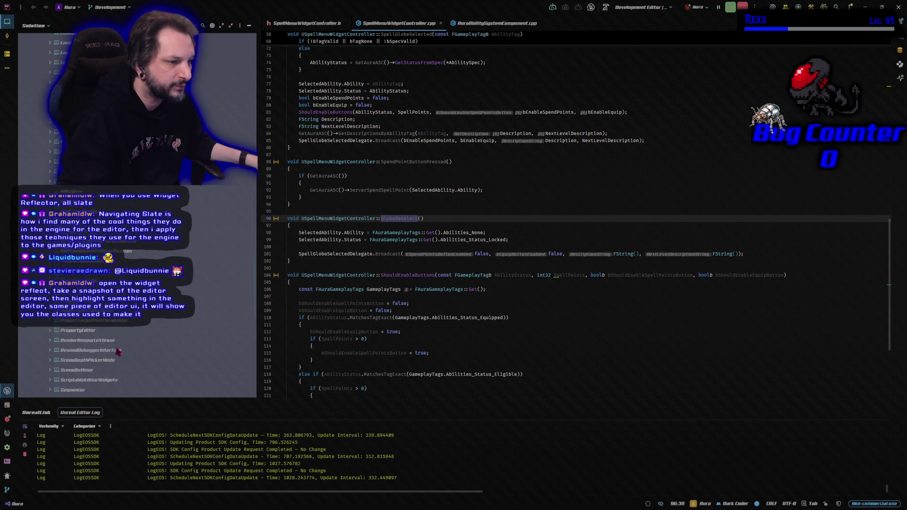
scroll(135, 353, down, 10)
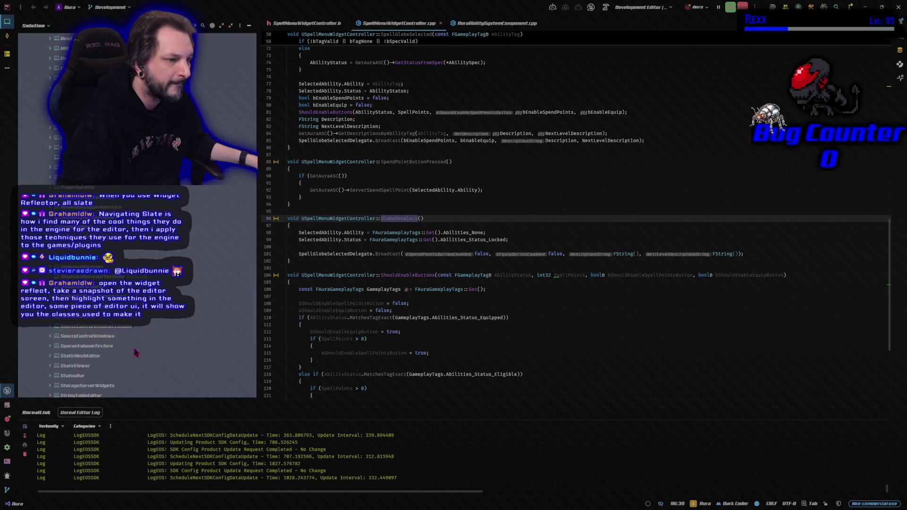
scroll(129, 350, down, 5)
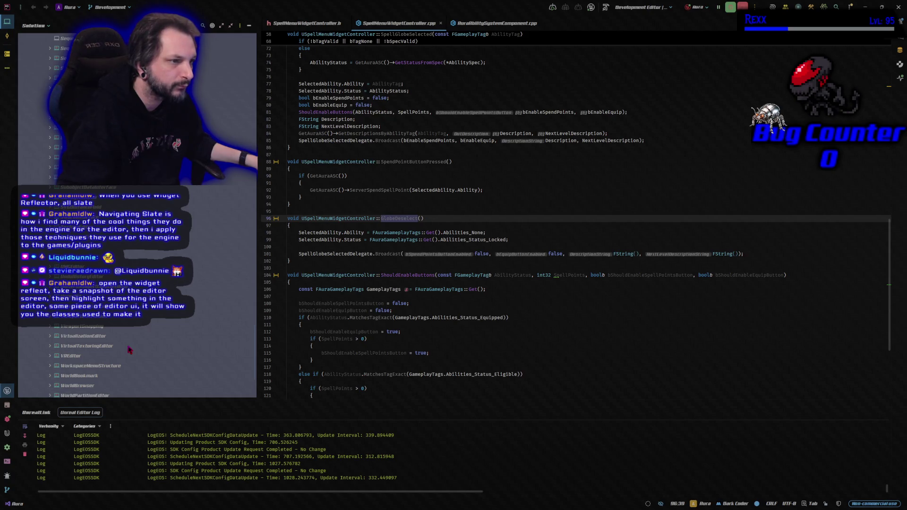
scroll(129, 350, down, 3)
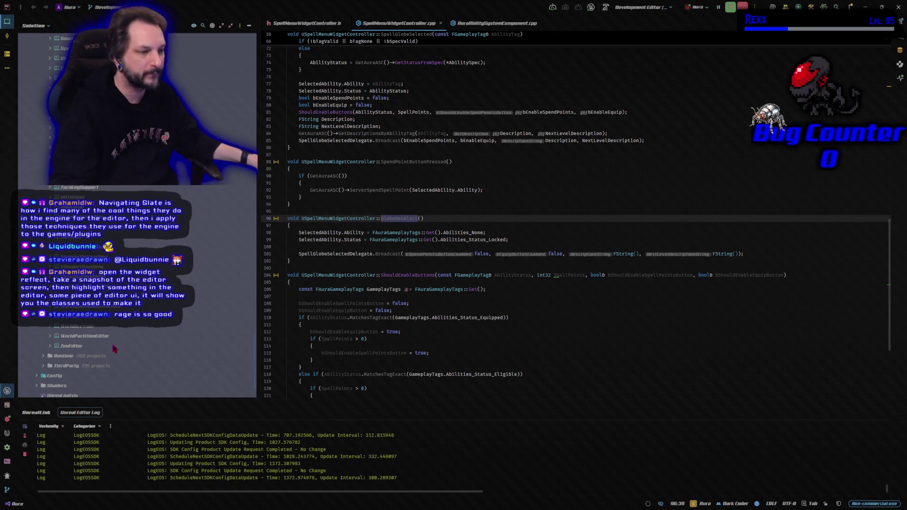
scroll(115, 348, down, 3)
scroll(115, 349, up, 1)
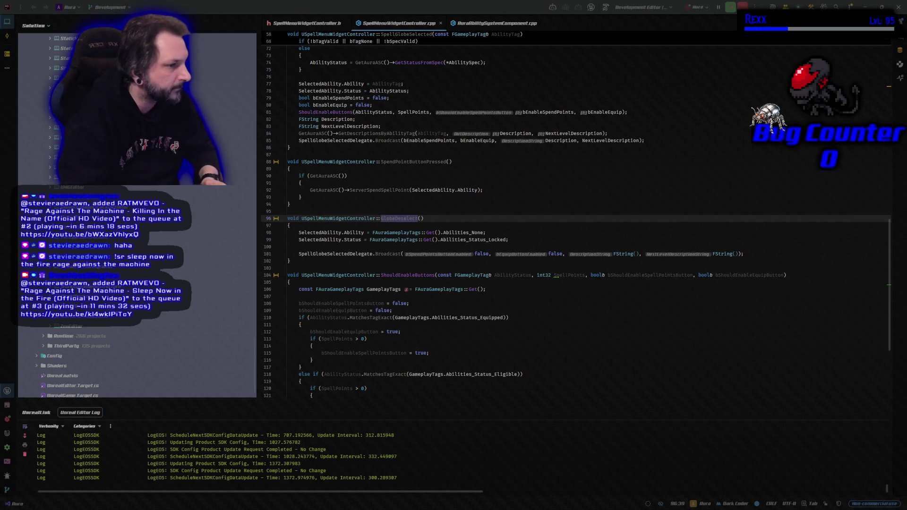
Scroll the tree back up to MaterialEditor–OverlayEditor, then start a new browser tab.
scroll(93, 325, up, 3)
scroll(93, 325, up, 10)
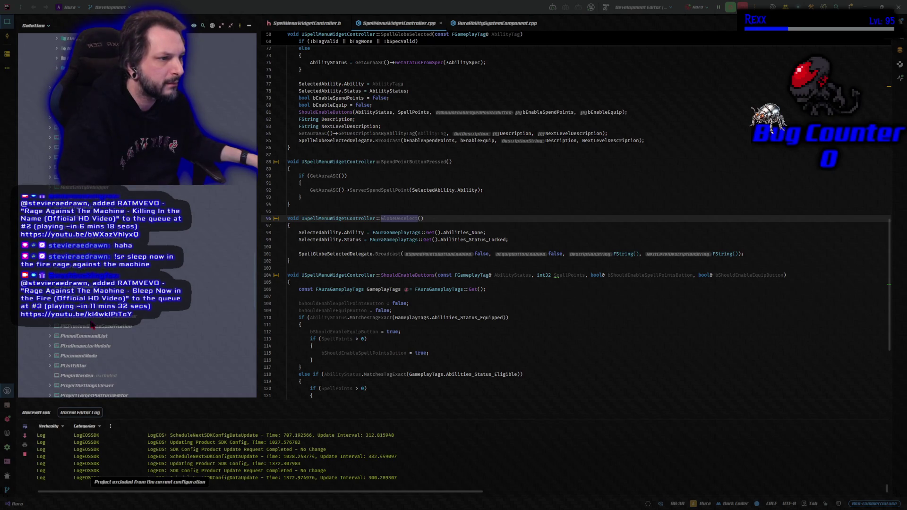
scroll(92, 325, up, 5)
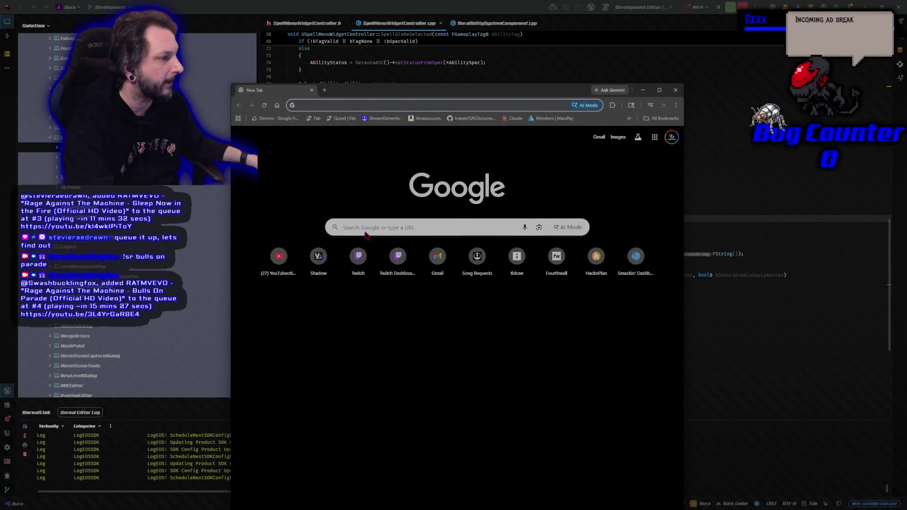
click(362, 225)
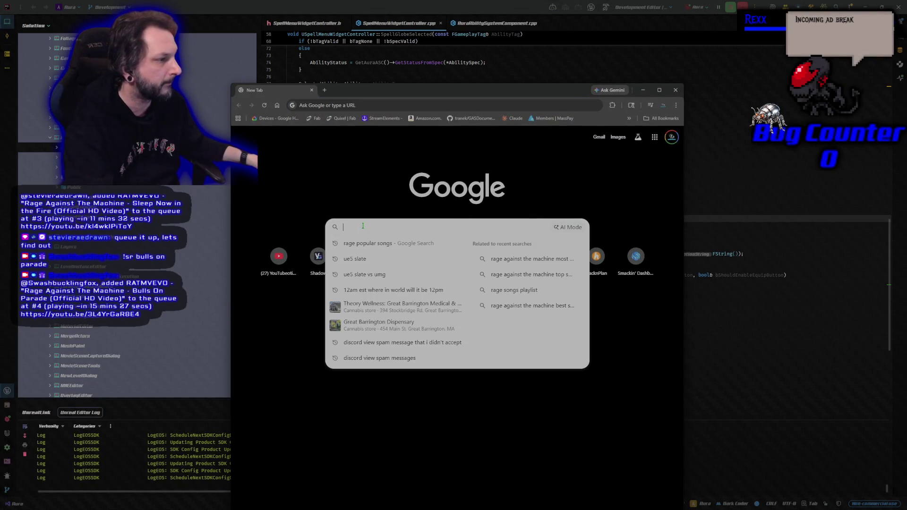
Run a Google search for 'rage agaisnt the machine'.
text(rage aga)
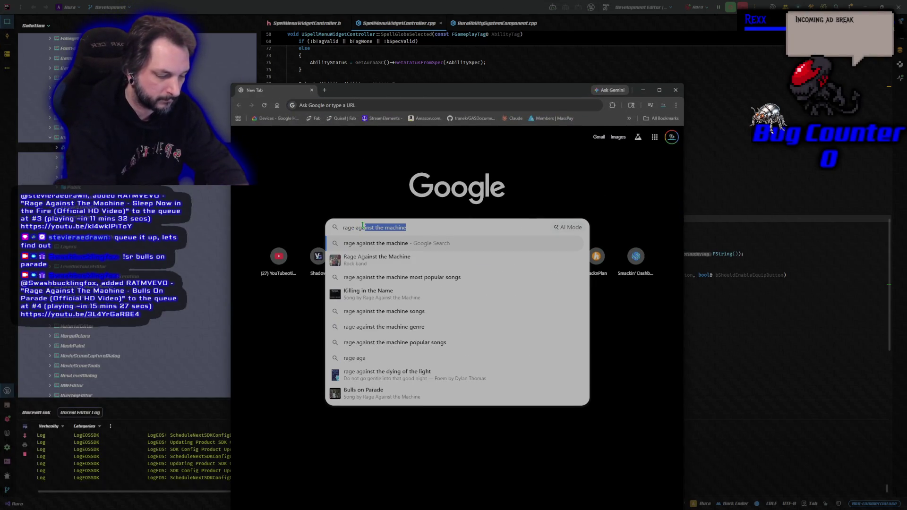
text(isnt the machine)
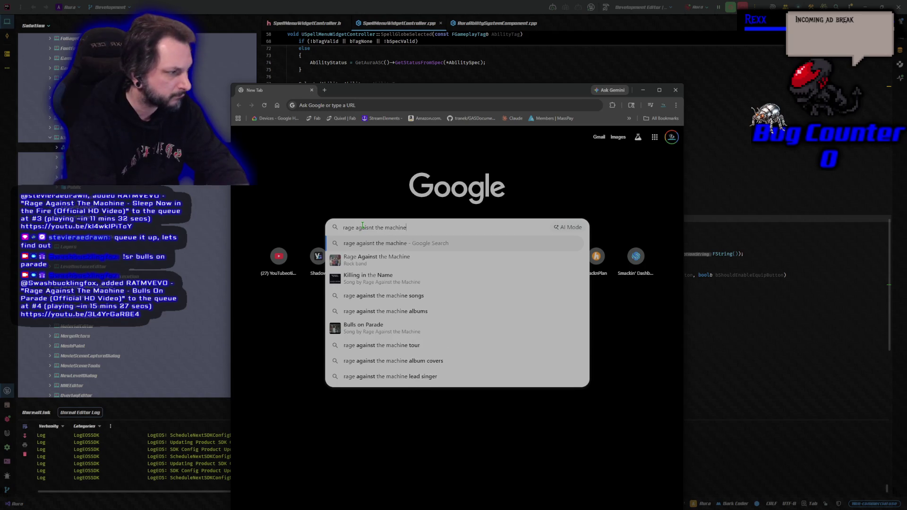
key(Return)
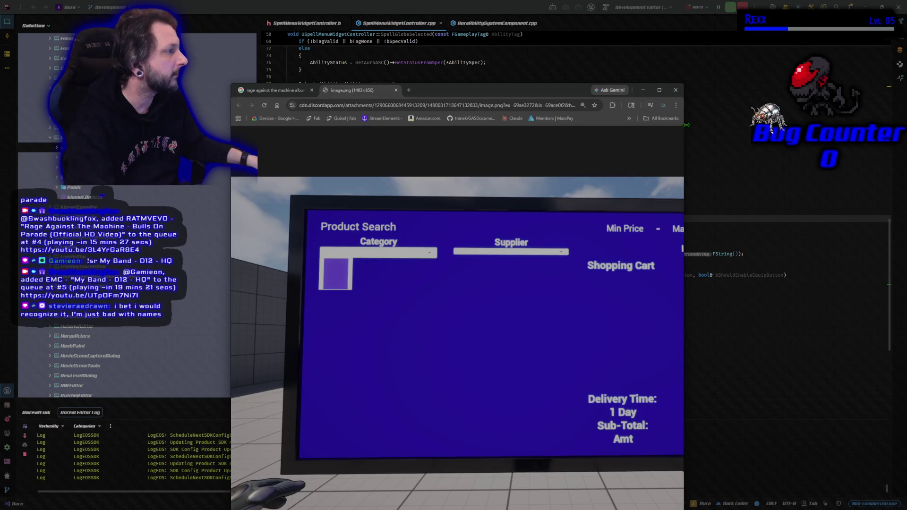
Widen the browser window, move it up and left, and close the image.png tab.
mouse_move(685, 127)
mouse_down()
mouse_move(905, 151)
mouse_move(891, 154)
mouse_up()
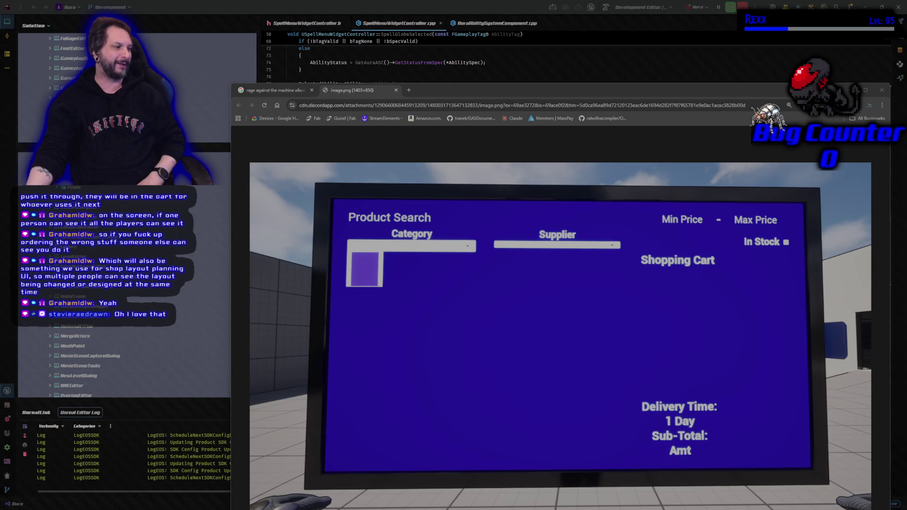
click(505, 94)
drag(505, 93, 456, 46)
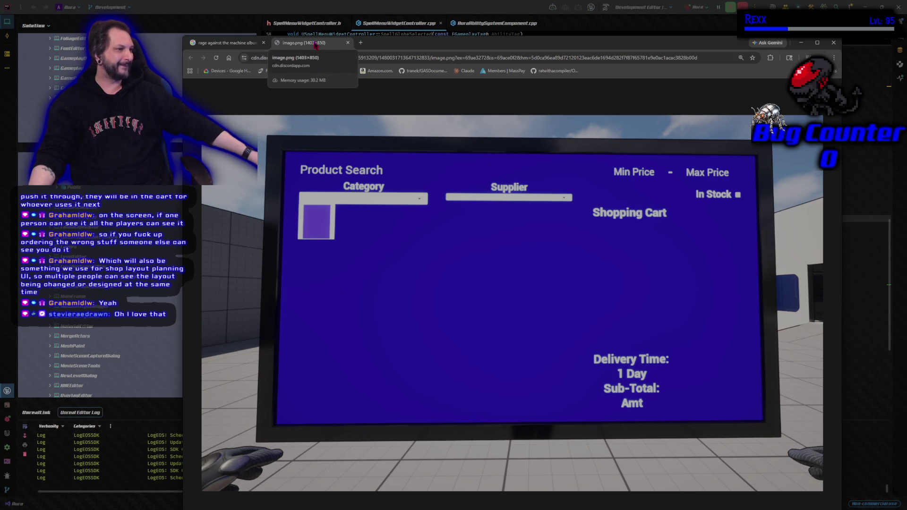
middle_click(316, 46)
Drag the Chrome window aside to reveal SpellMenuWidgetController.cpp in Rider.
mouse_move(261, 38)
mouse_down()
mouse_move(244, 48)
mouse_move(0, 95)
mouse_up()
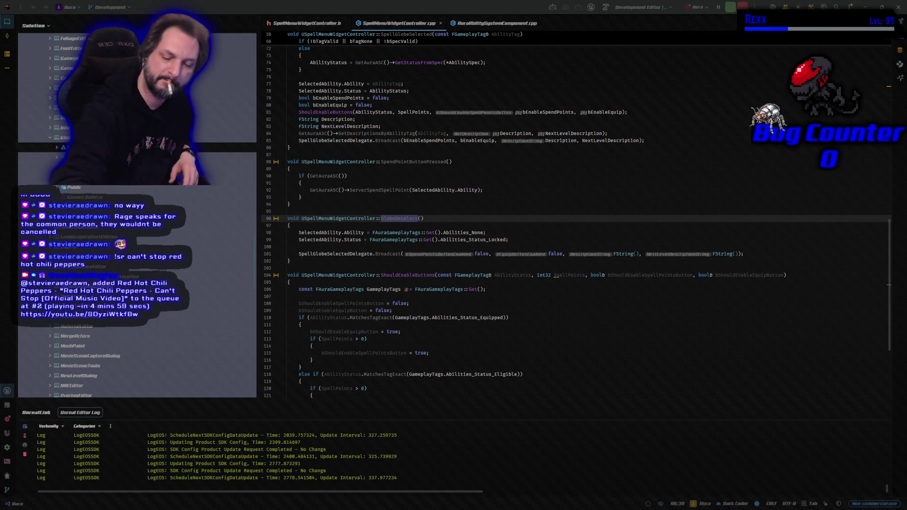
Collapse the Engine node so only the Aura project's source folders remain listed.
scroll(137, 352, up, 10)
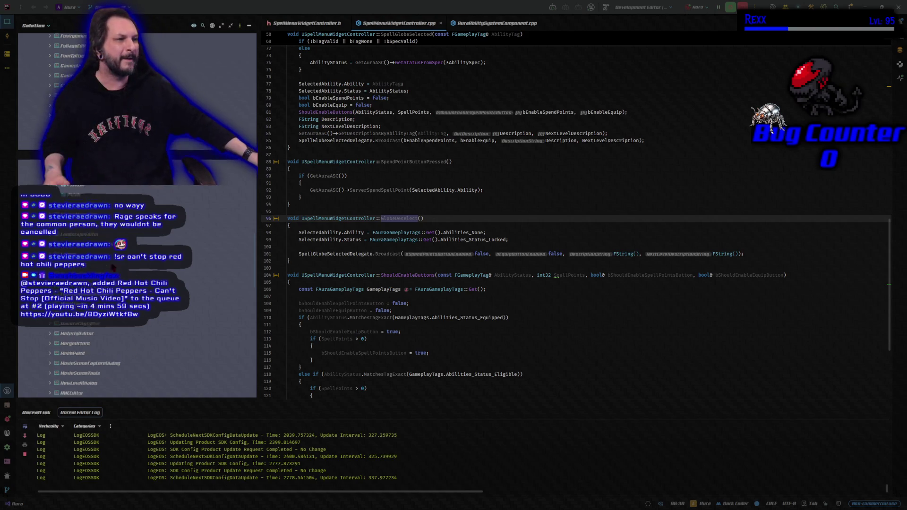
scroll(137, 352, up, 4)
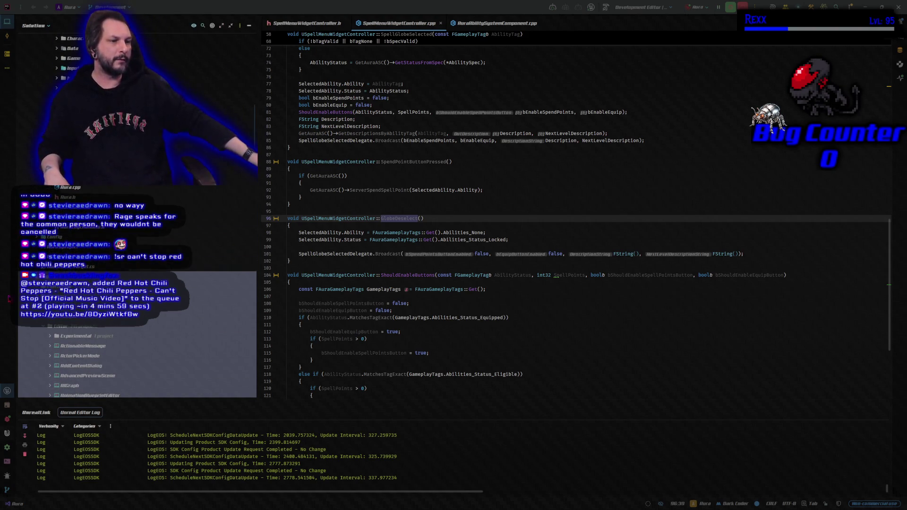
scroll(137, 352, up, 10)
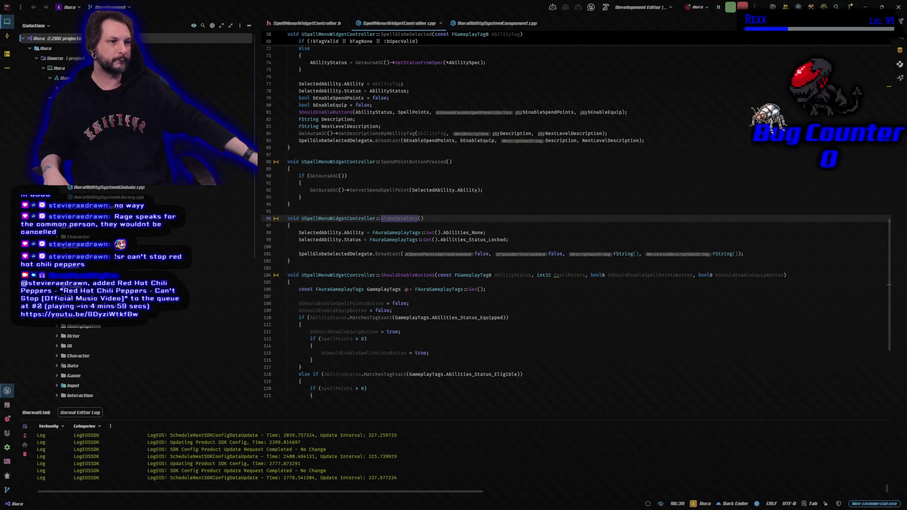
scroll(137, 330, down, 5)
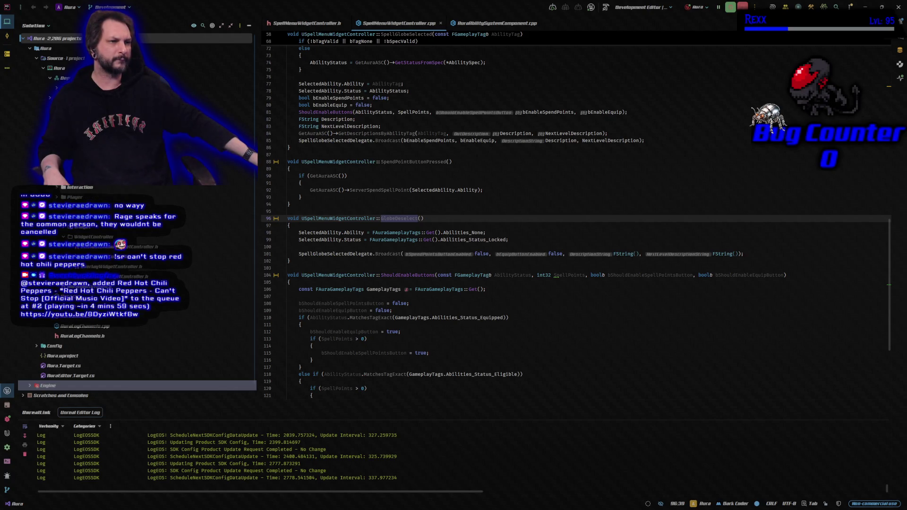
click(56, 316)
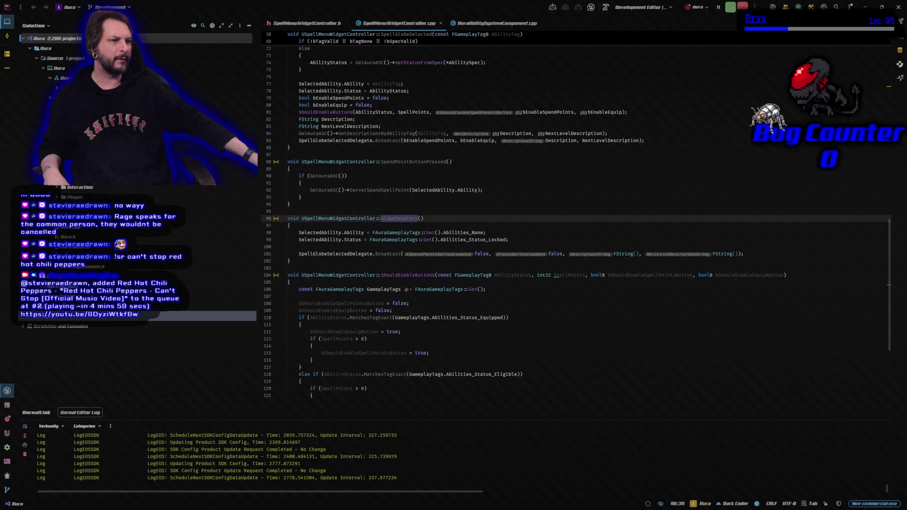
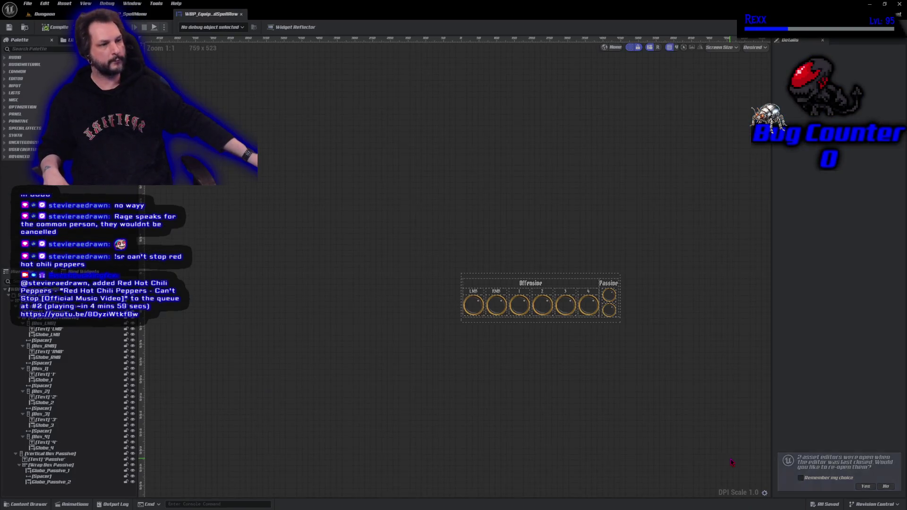
Dim the LMB, RMB, 1–4, Offensive and Passive labels to 0.478 grey and save the widget.
scroll(559, 364, up, 10)
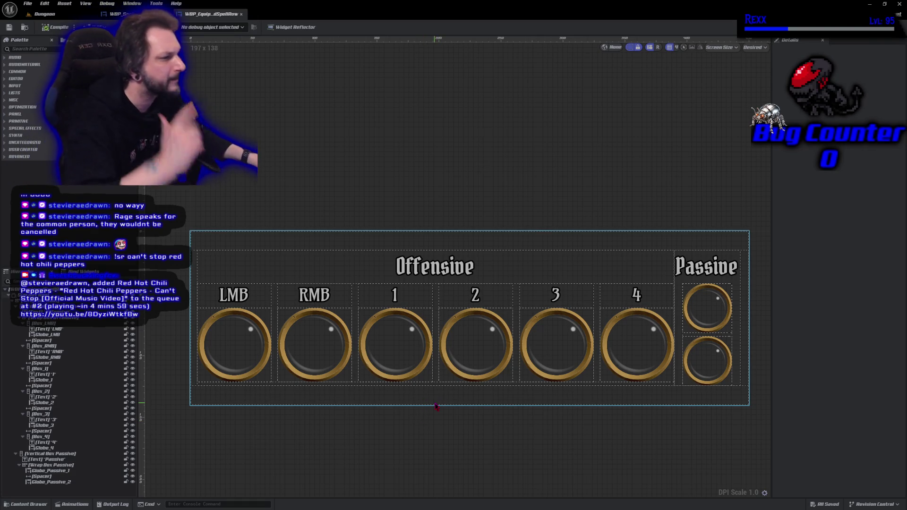
click(252, 295)
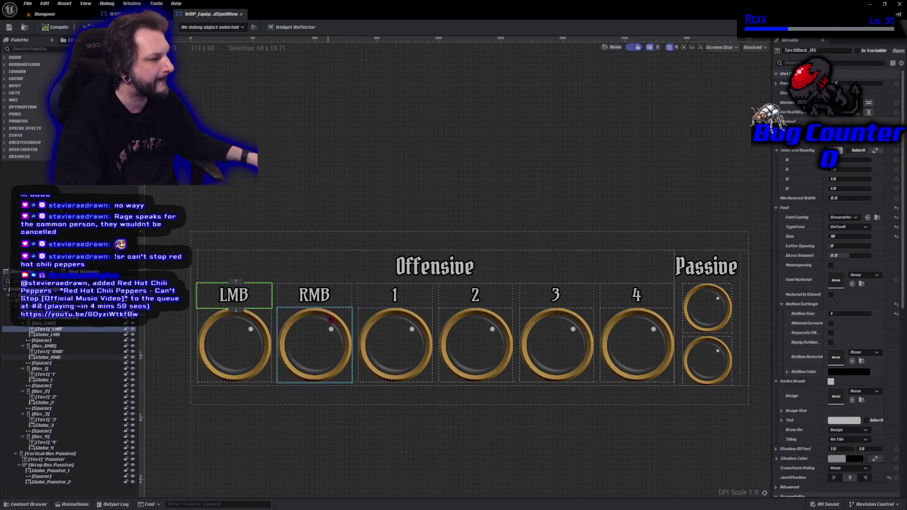
ctrl+click(326, 303)
ctrl+click(416, 301)
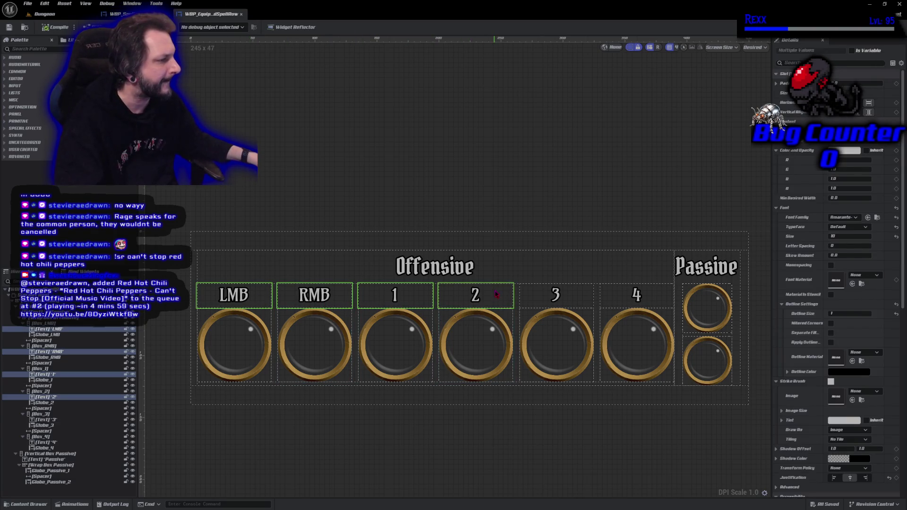
ctrl+click(688, 282)
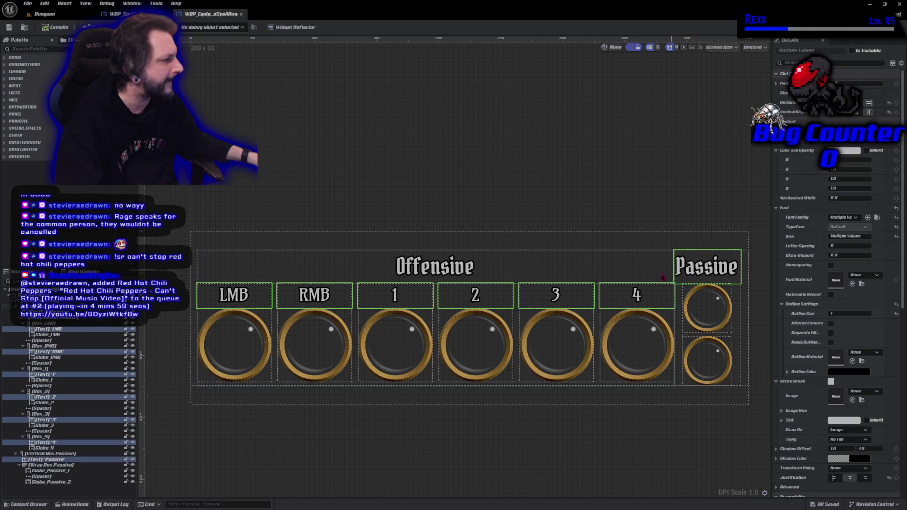
click(849, 151)
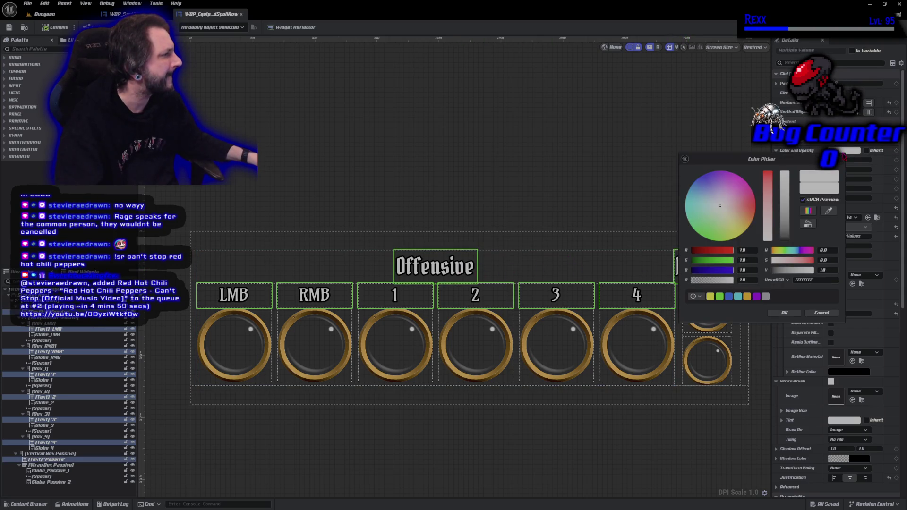
click(786, 211)
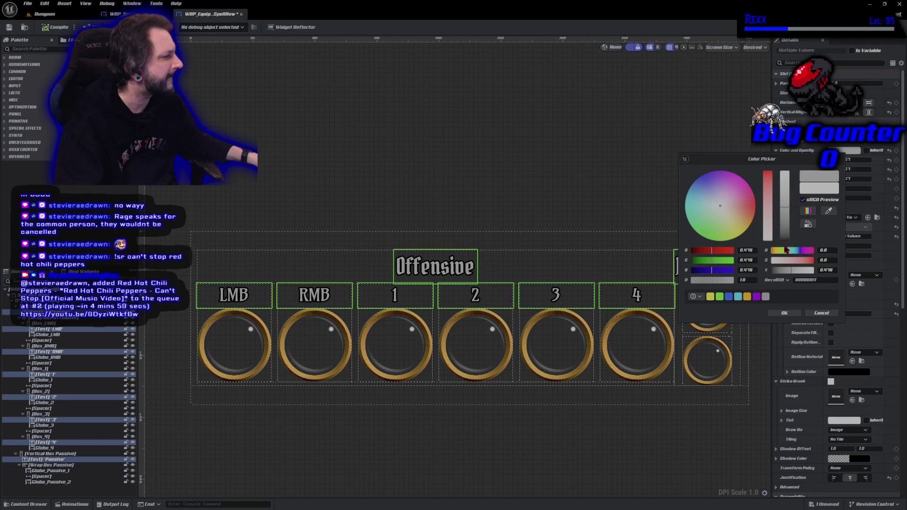
click(784, 314)
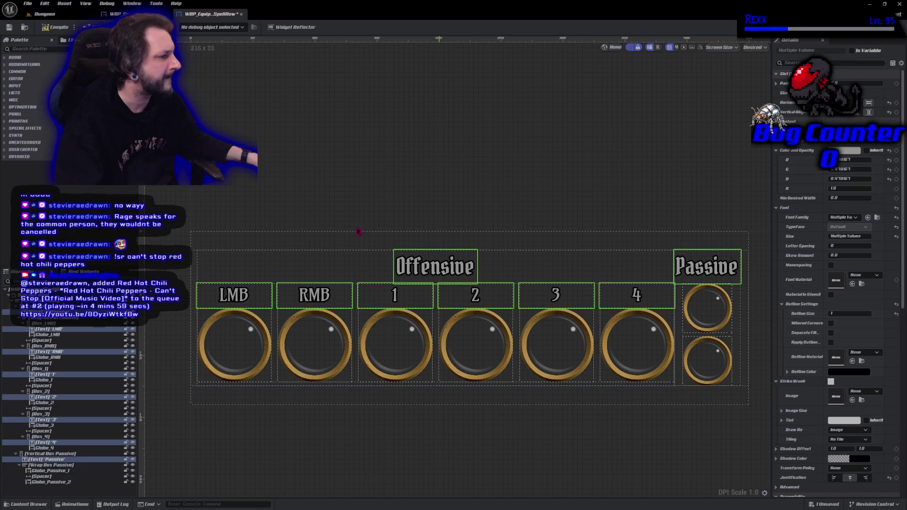
key(ctrl+s)
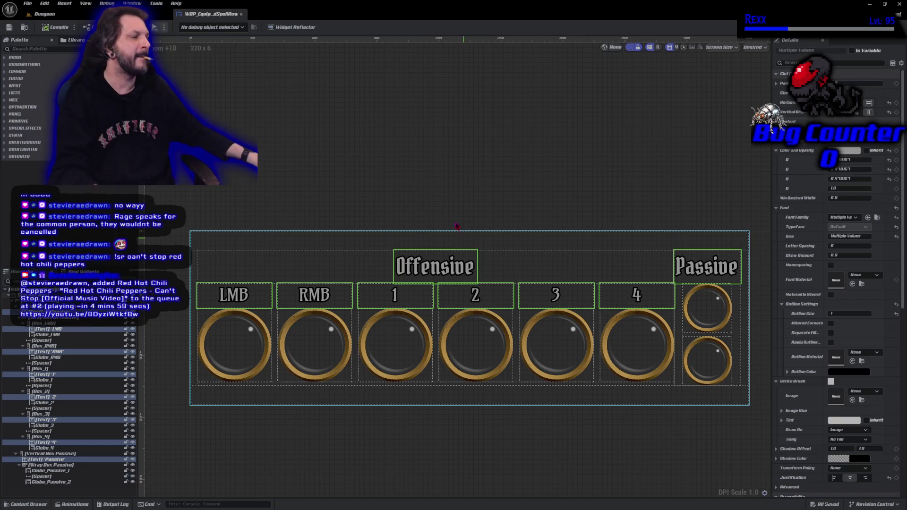
click(133, 3)
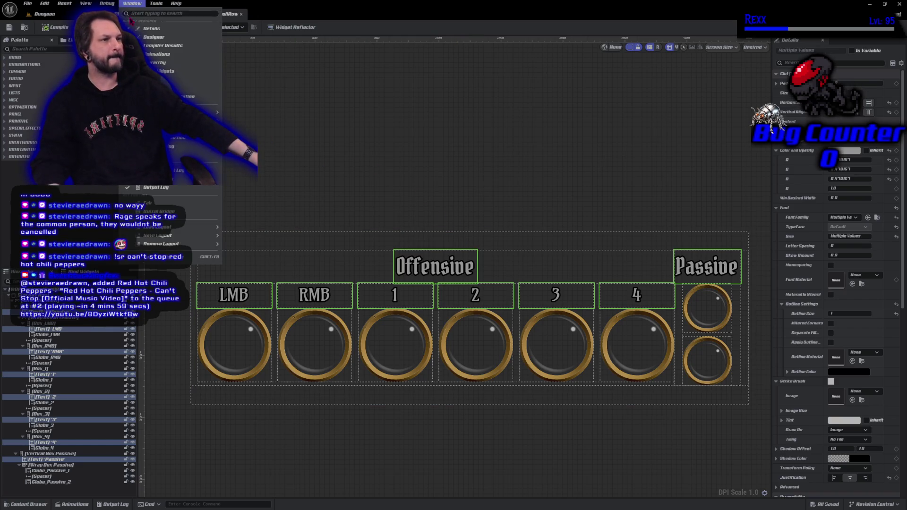
Copy the grey text colour from the spell row labels' Color and Opacity.
click(149, 24)
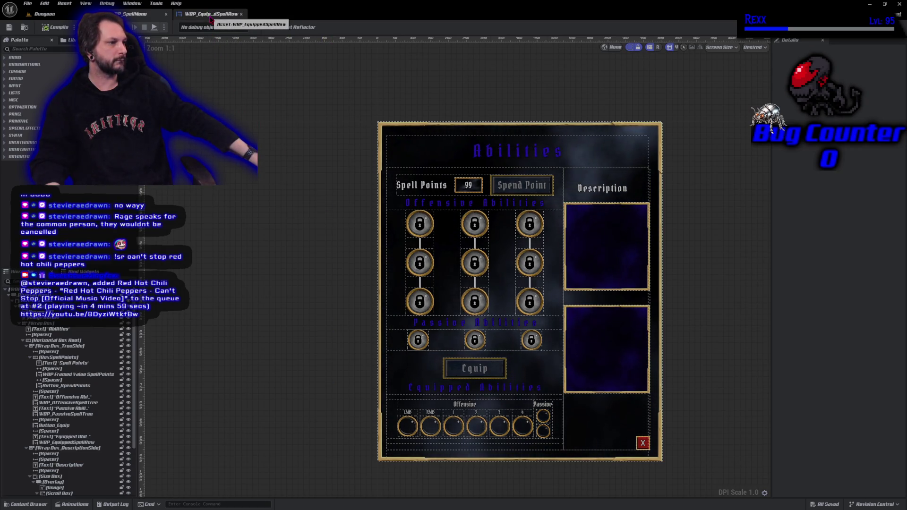
click(412, 191)
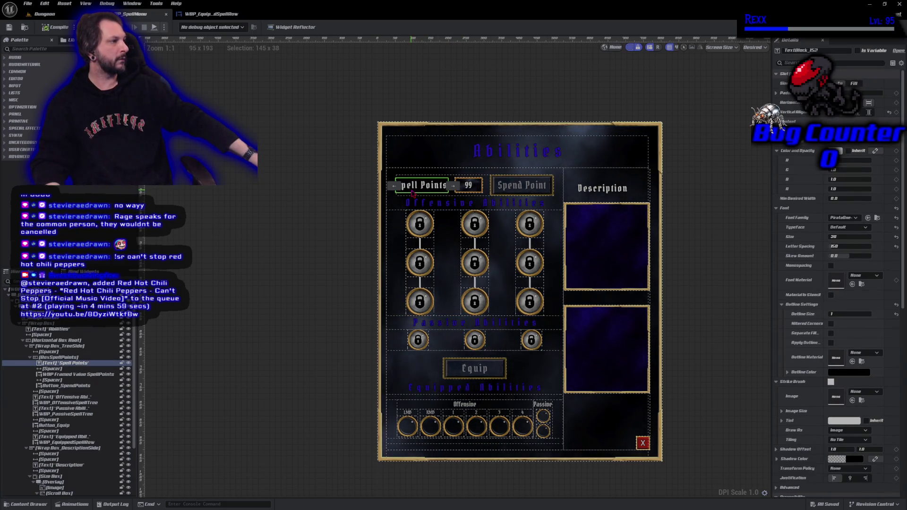
click(211, 14)
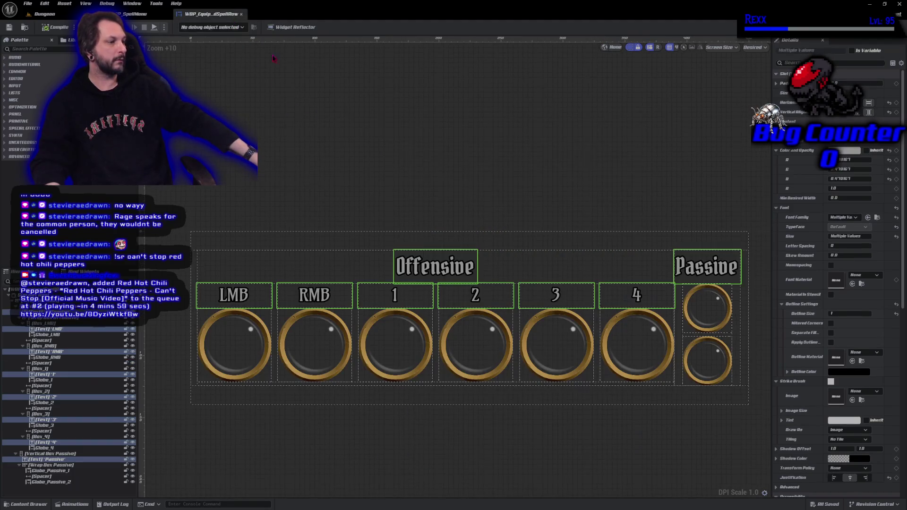
right_click(805, 156)
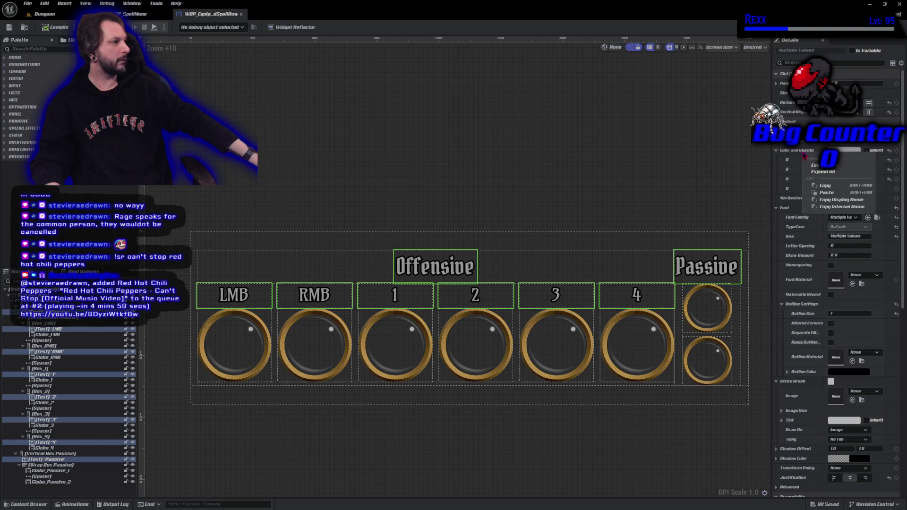
click(825, 186)
Paste the grey colour onto the Spell Points and Description labels in WBP_SpellMenu.
click(136, 15)
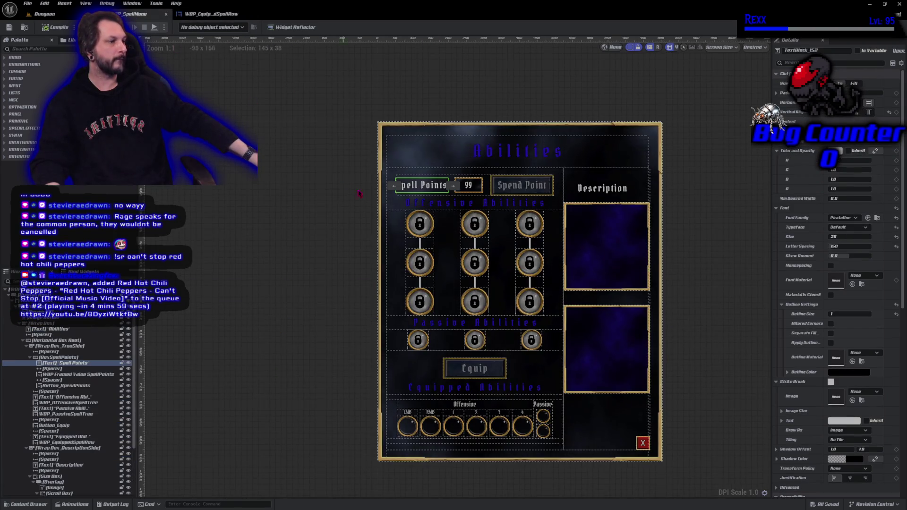
ctrl+click(589, 191)
ctrl+click(470, 187)
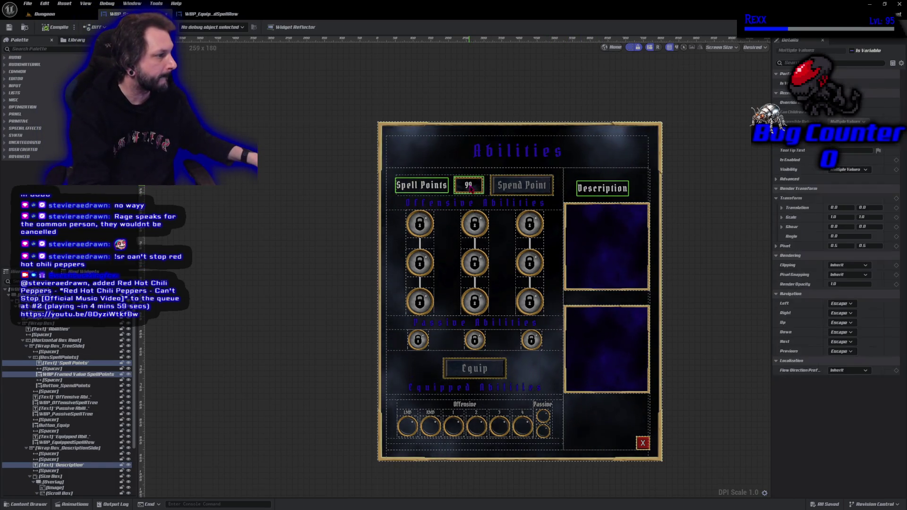
click(468, 187)
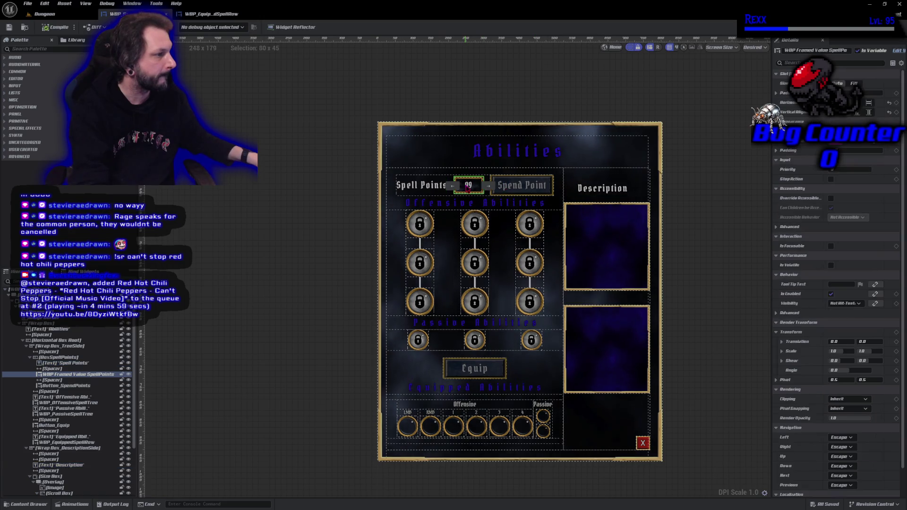
click(433, 191)
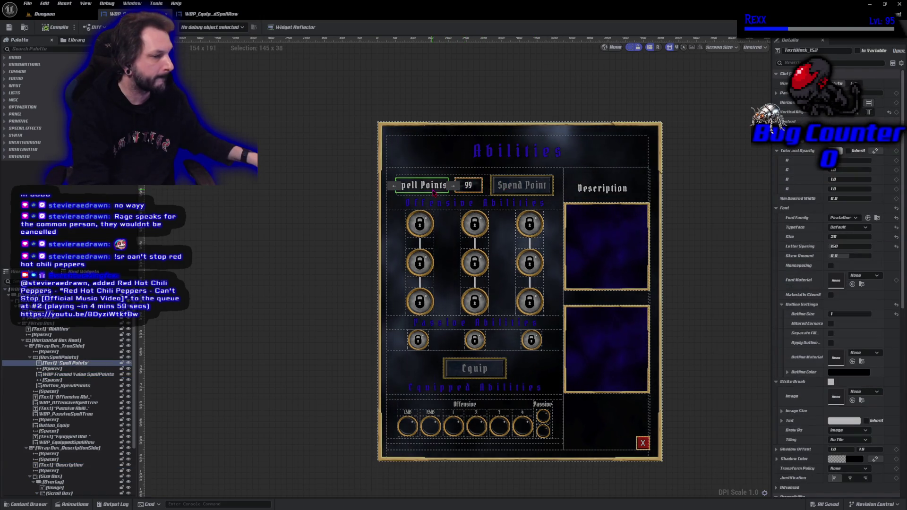
ctrl+click(612, 191)
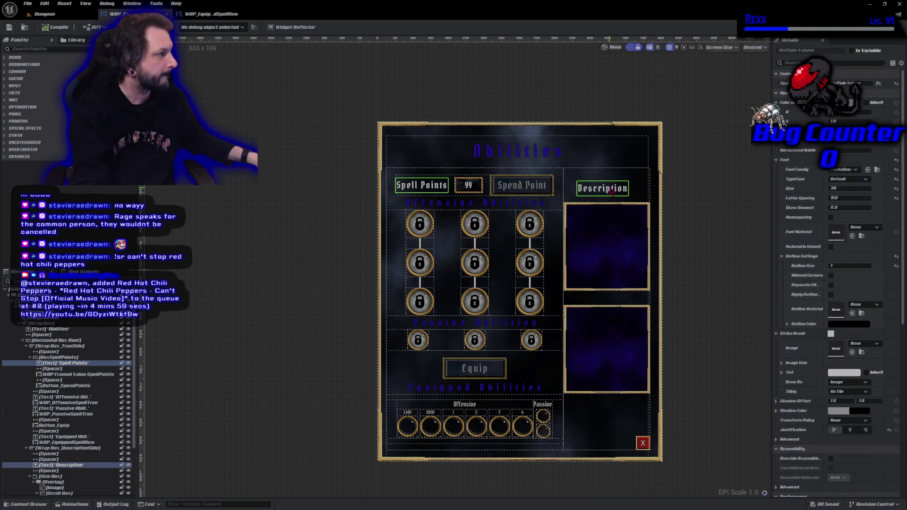
right_click(782, 106)
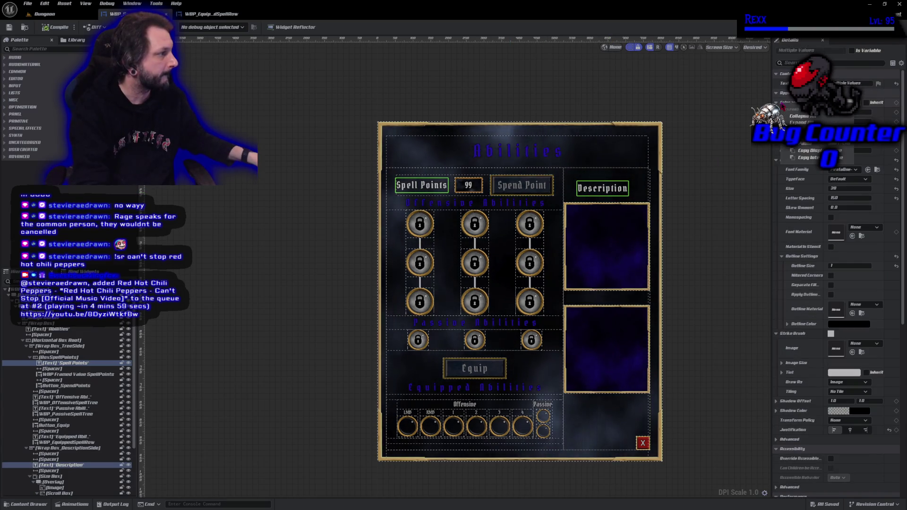
click(802, 122)
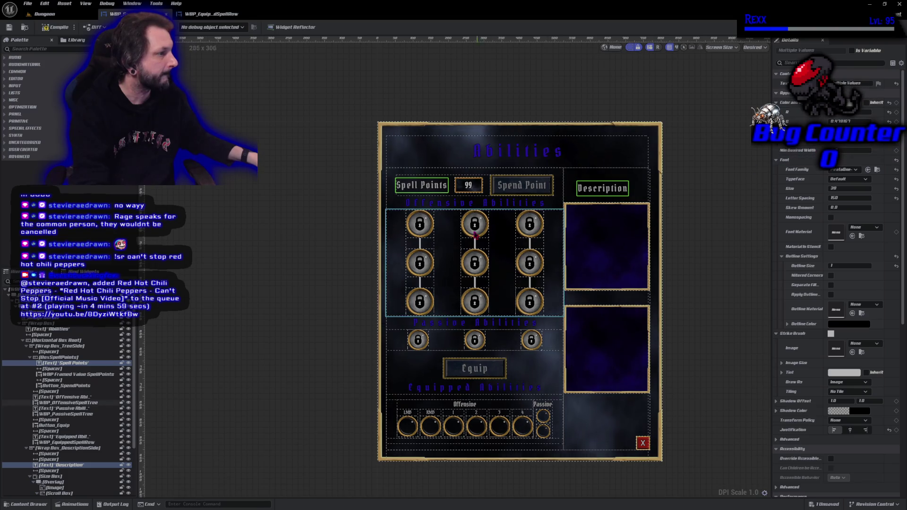
Open the framed 99 value's WBP_FramedValue widget for editing.
click(468, 187)
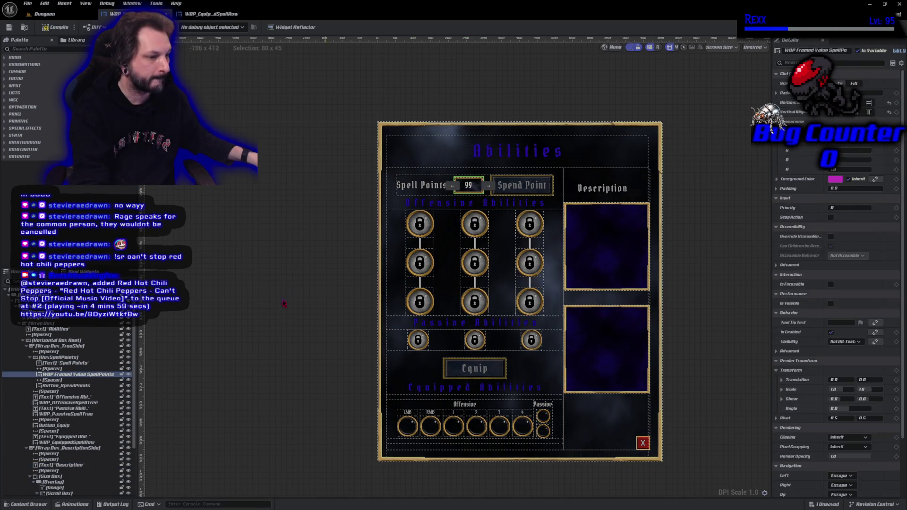
click(85, 386)
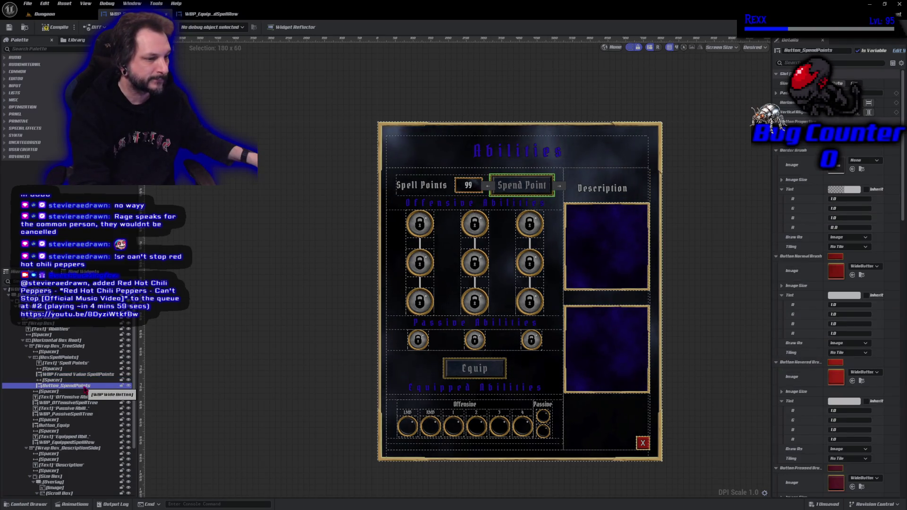
click(81, 376)
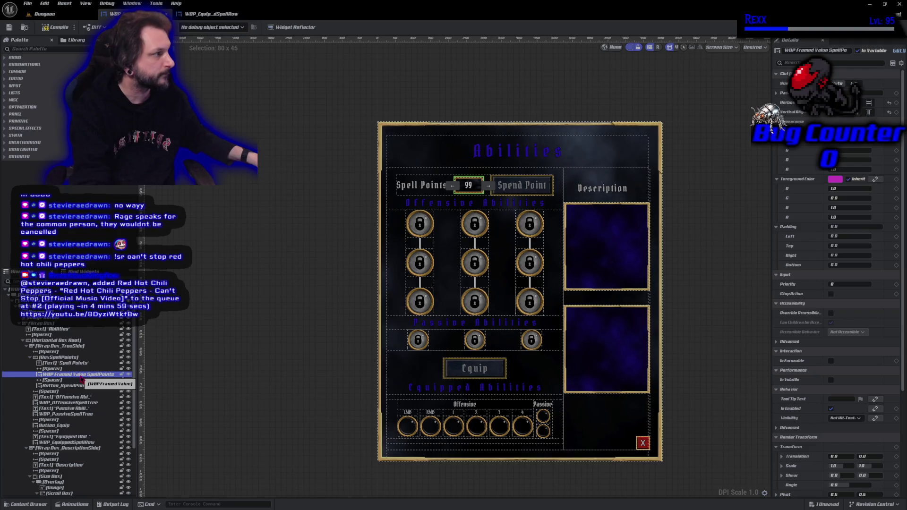
click(895, 55)
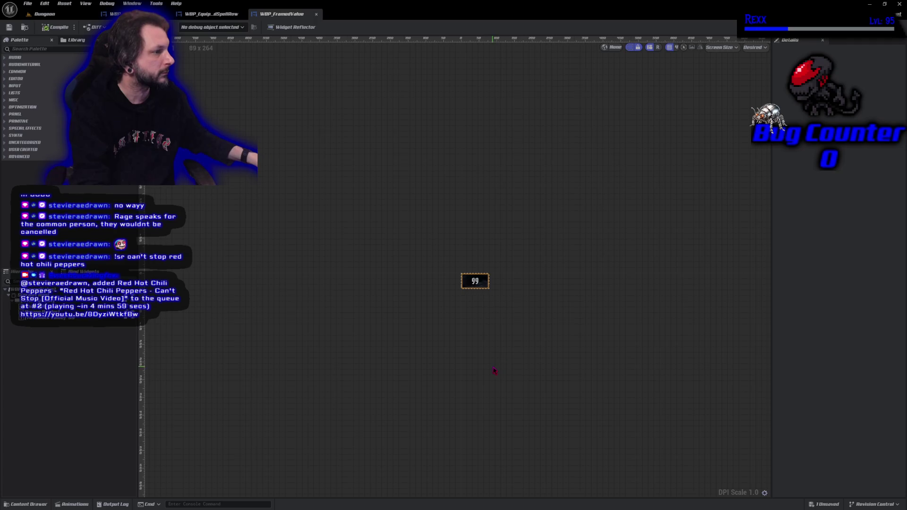
Paste the grey colour onto the 99 text inside the frame.
scroll(486, 306, up, 3)
click(457, 251)
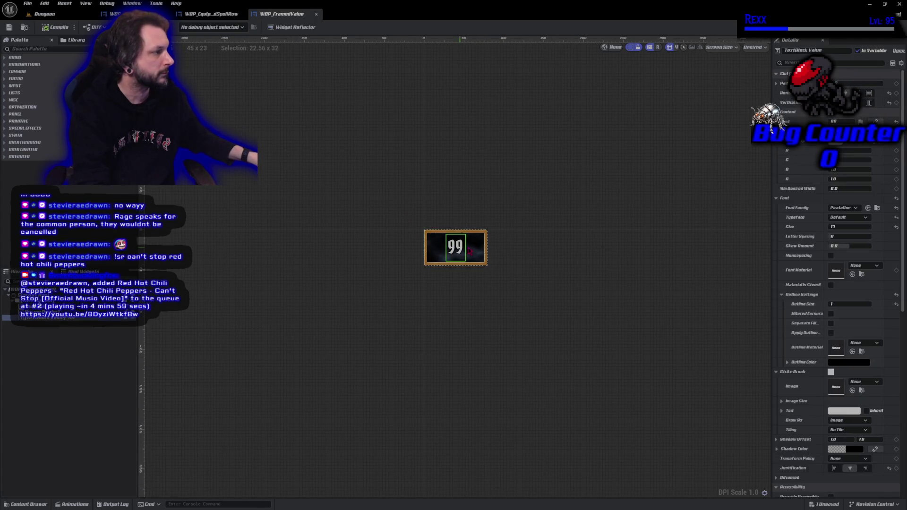
right_click(803, 146)
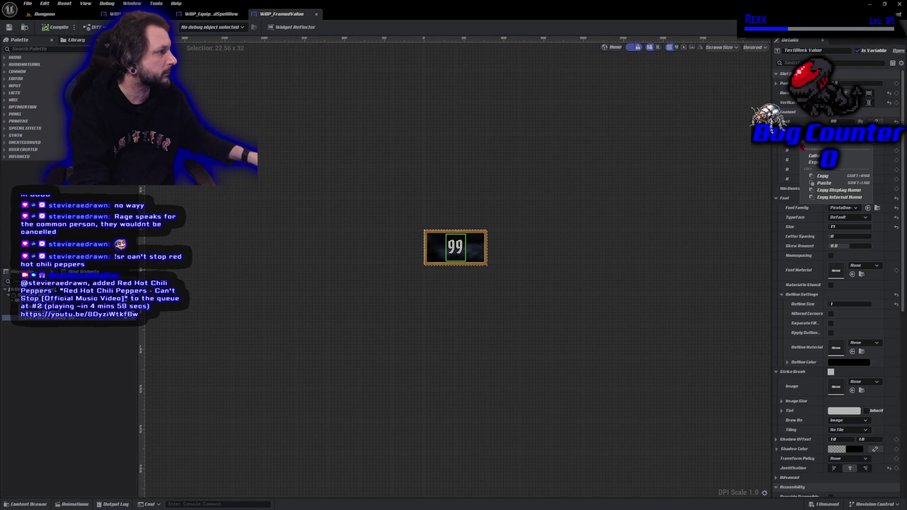
click(825, 184)
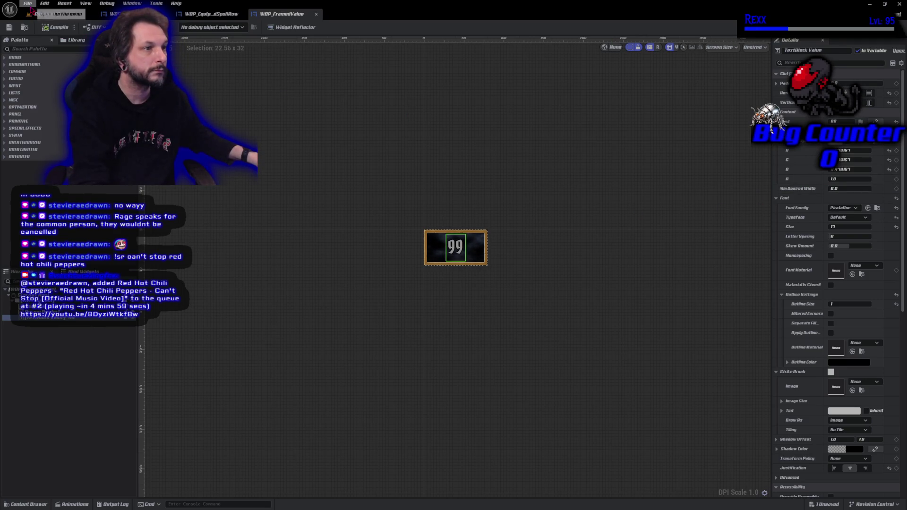
Save and close WBP_FramedValue, returning to the WBP_SpellMenu design.
click(28, 3)
click(47, 50)
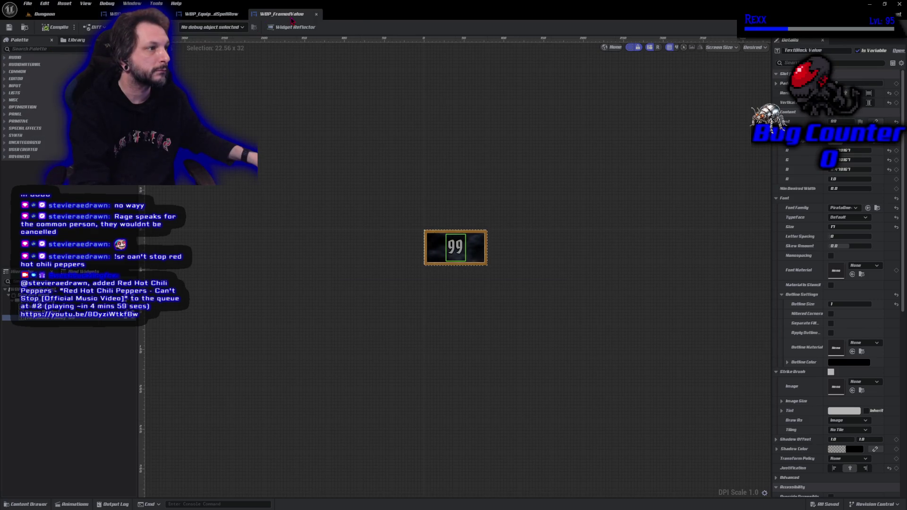
middle_click(291, 17)
click(115, 14)
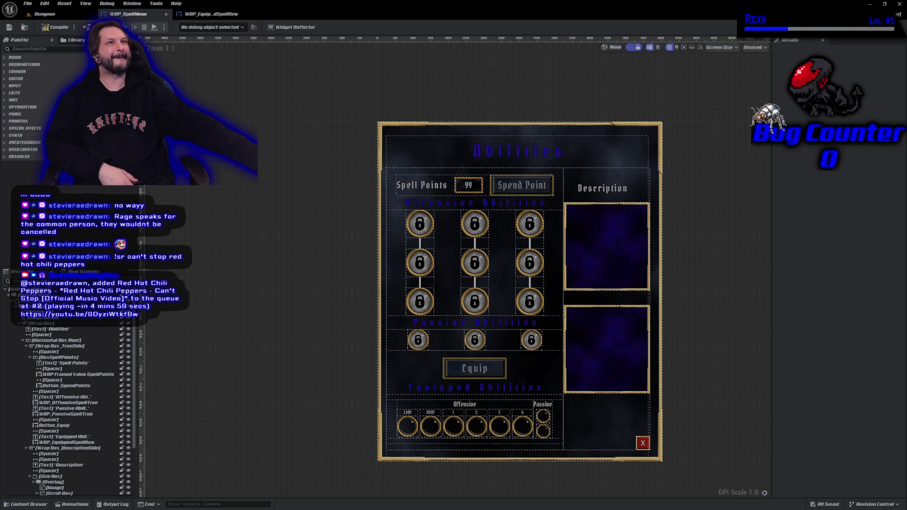
Back in the equipped spell row, select and collapse Wrap Box Root in the hierarchy.
click(212, 13)
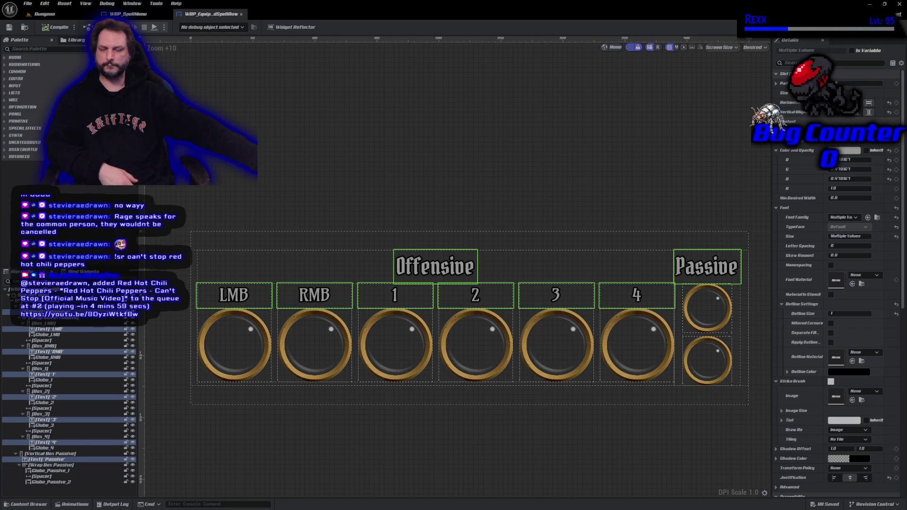
key(Escape)
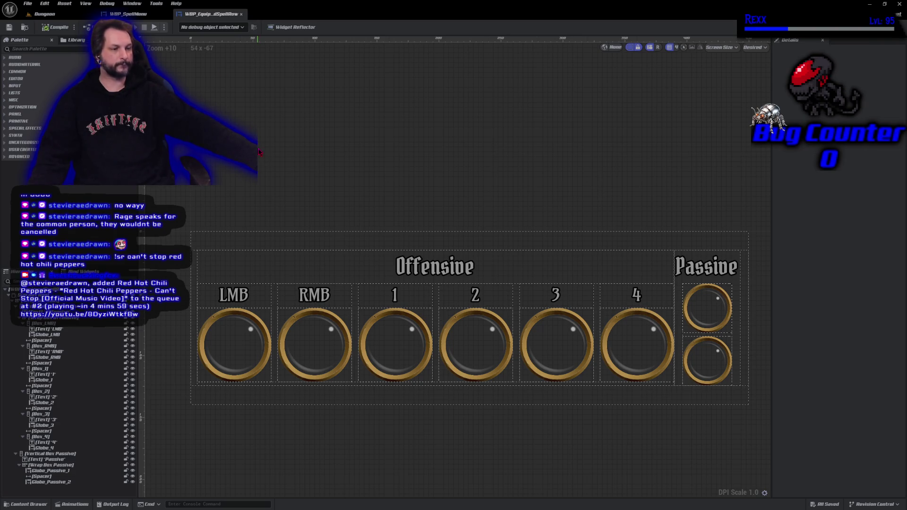
click(435, 266)
click(436, 333)
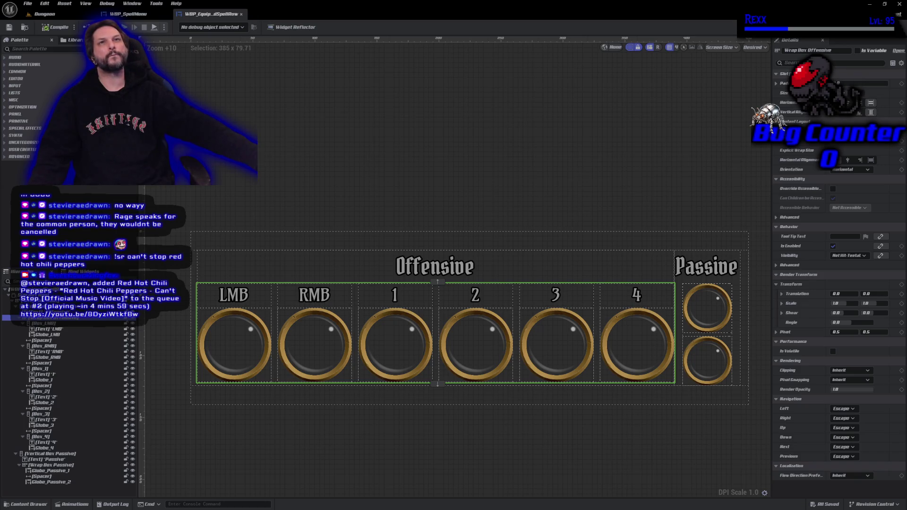
click(28, 301)
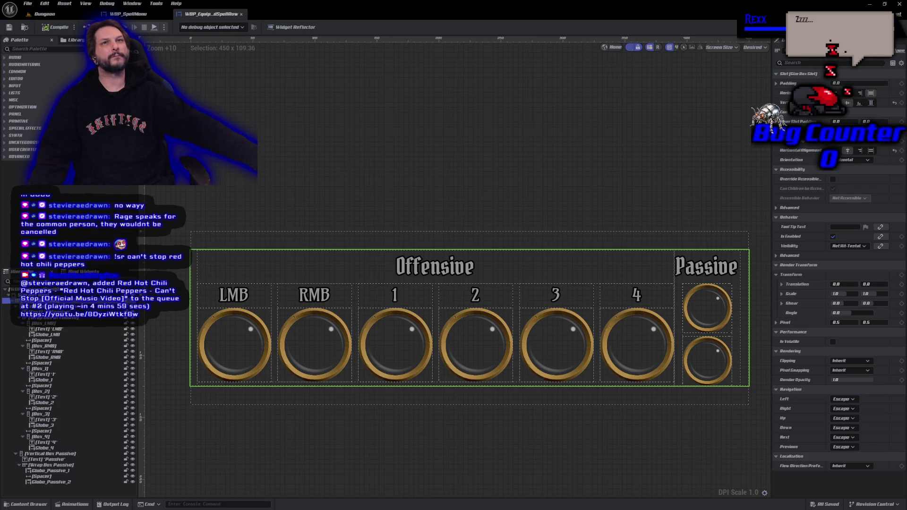
click(8, 301)
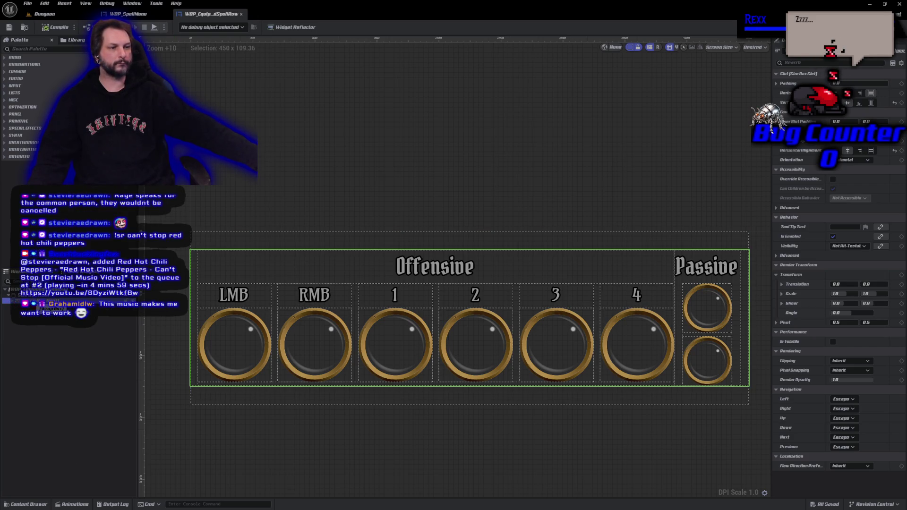
right_click(32, 301)
mouse_move(75, 371)
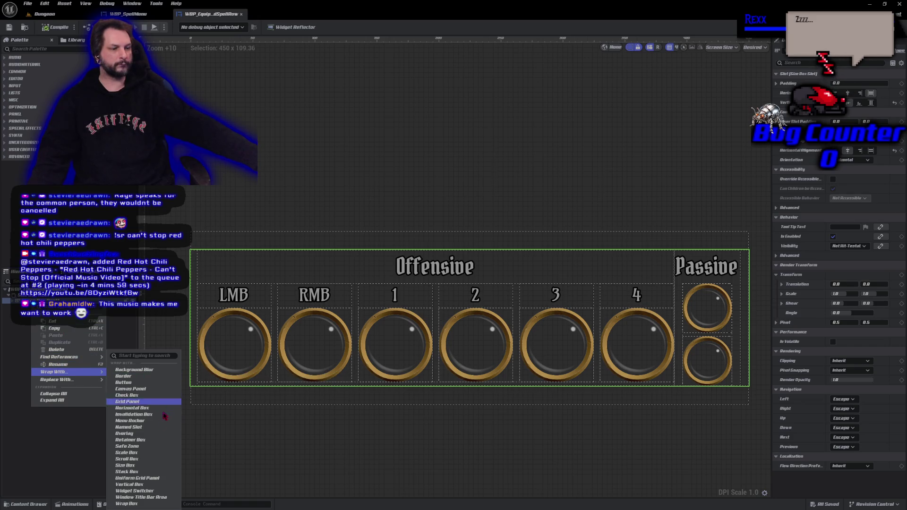
Wrap the root wrap box in an Overlay and centre Overlay_0 horizontally.
click(147, 434)
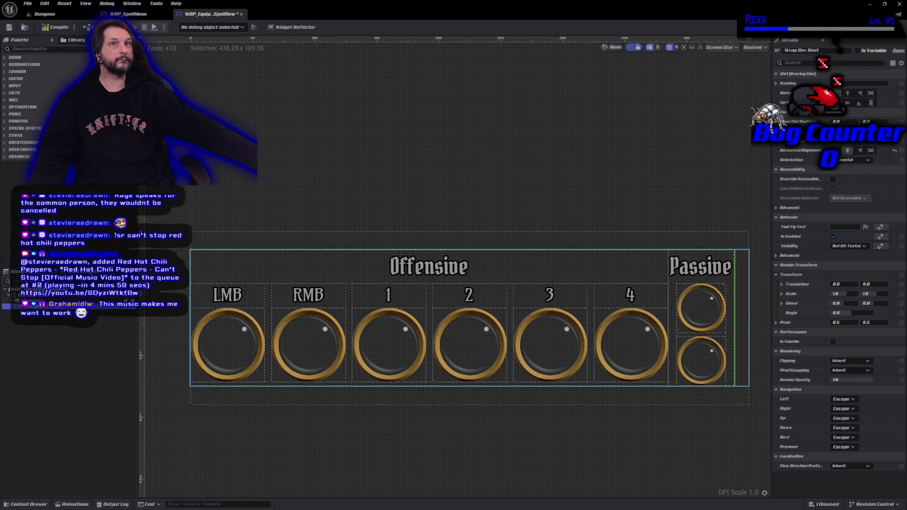
click(742, 331)
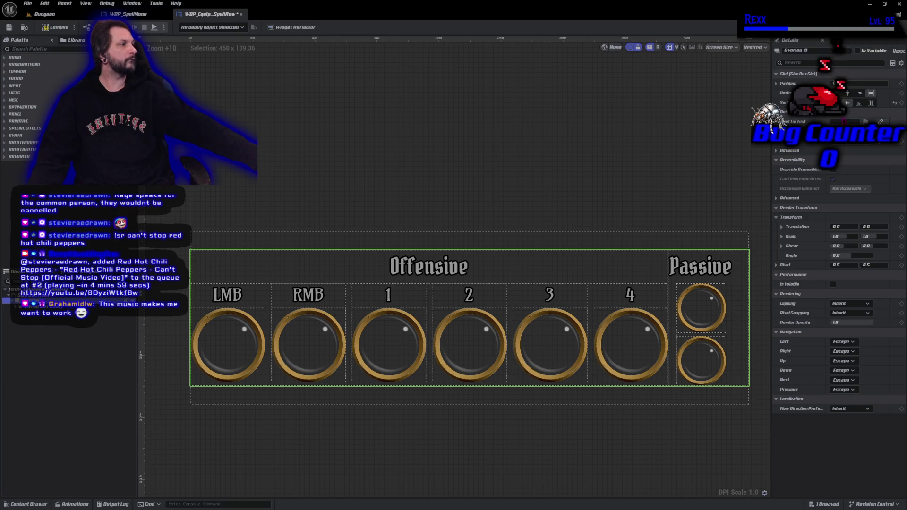
click(847, 94)
Save the equipped spell row widget with its Offensive and Passive slots.
key(ctrl+s)
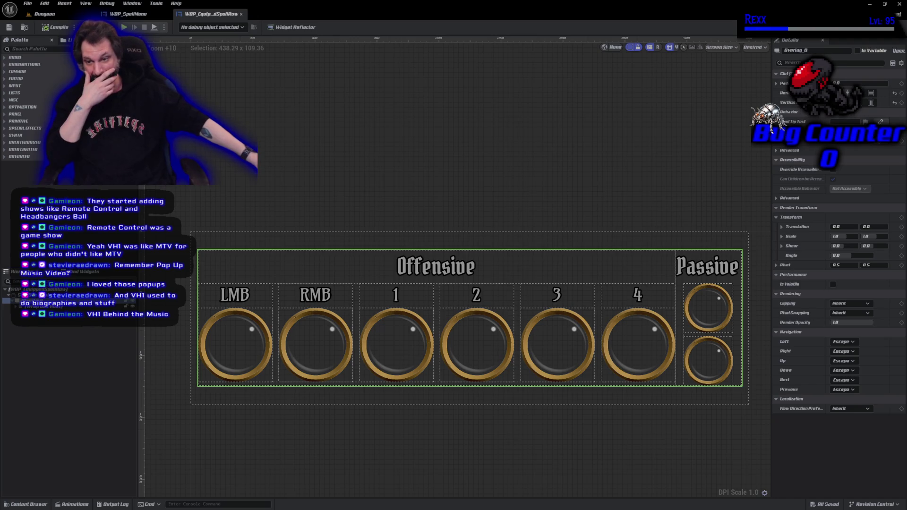
Switch to the StreamElements media request page and expand the now-playing video.
key(alt+Tab)
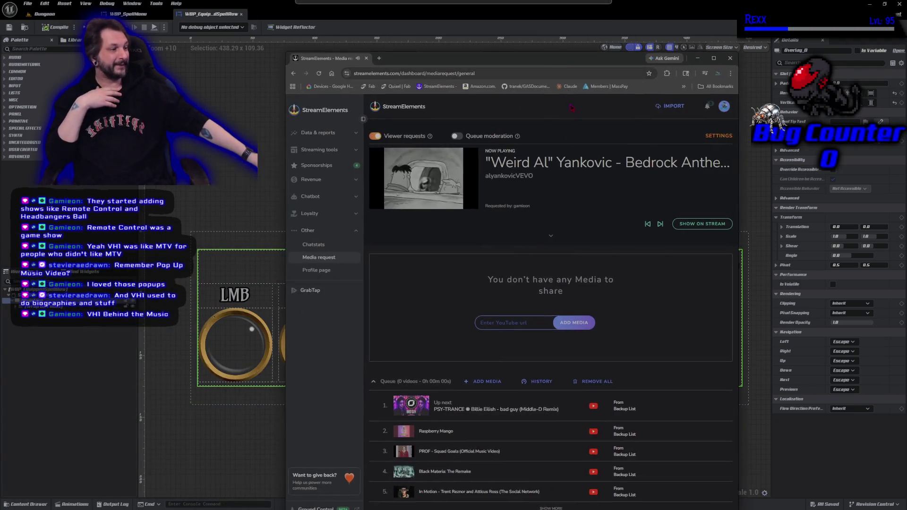
click(551, 237)
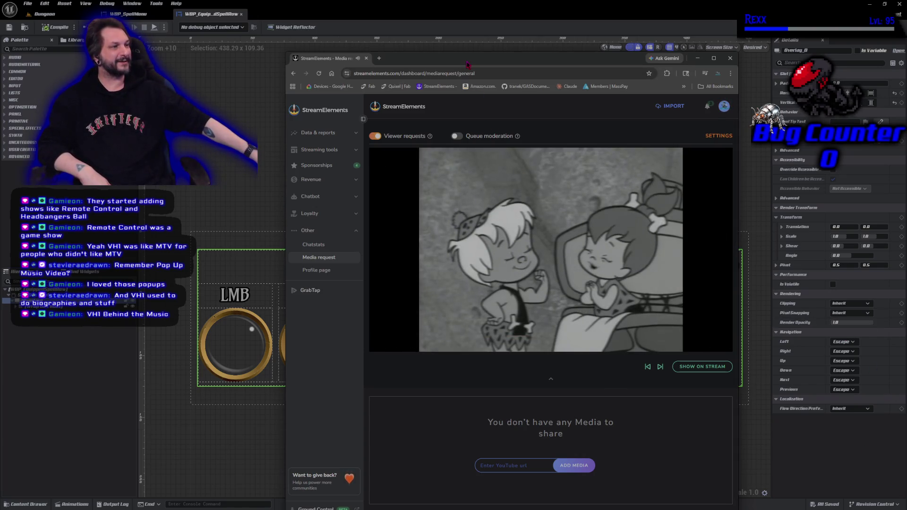
Minimize Chrome to return to the Unreal editor and search the Palette for 'Image'.
key(super+Down)
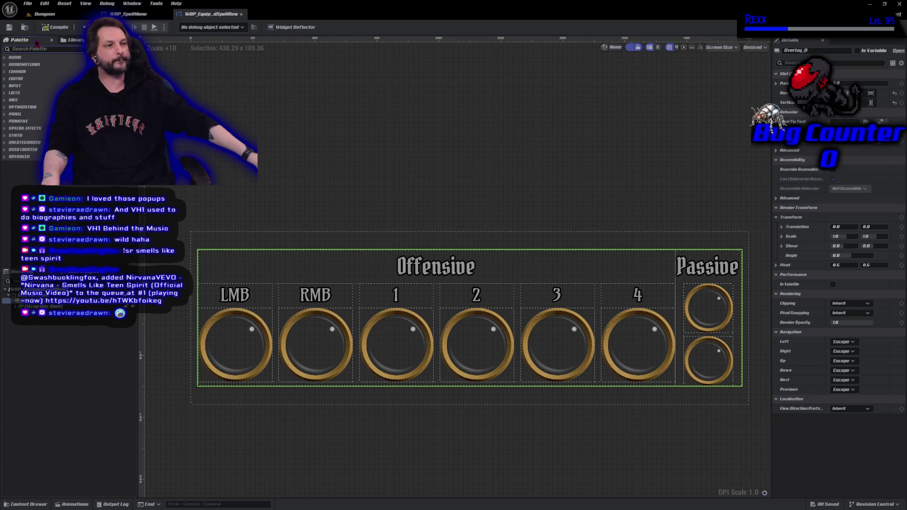
text(Image)
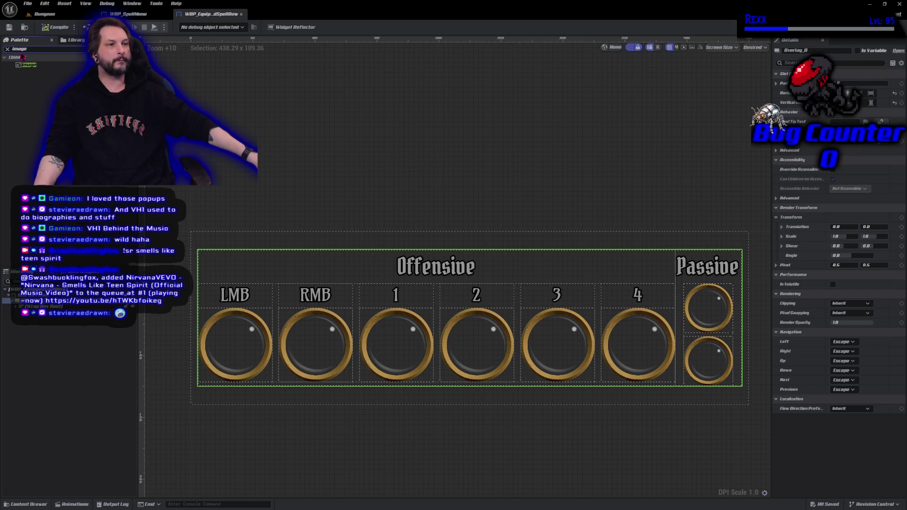
Add an Image into the size box, filling it horizontally and vertically.
mouse_move(28, 65)
mouse_down()
mouse_move(42, 109)
mouse_move(48, 308)
mouse_up()
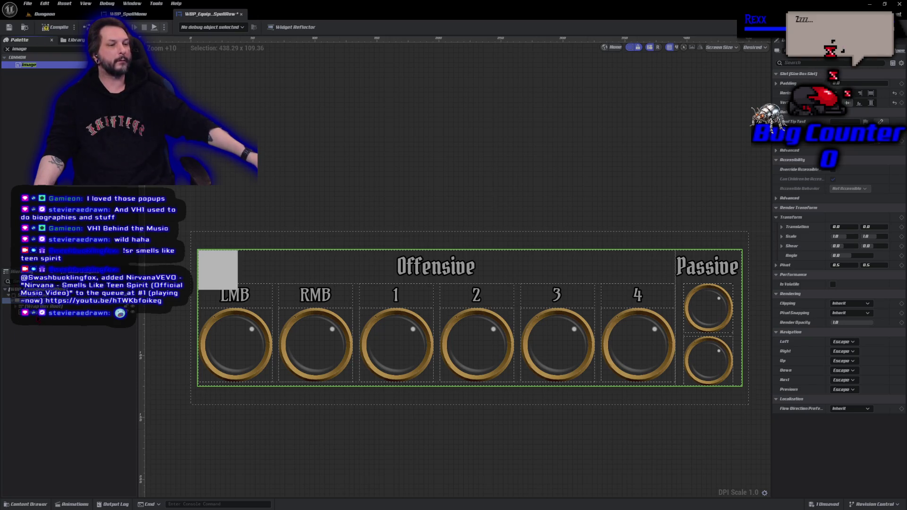
click(47, 312)
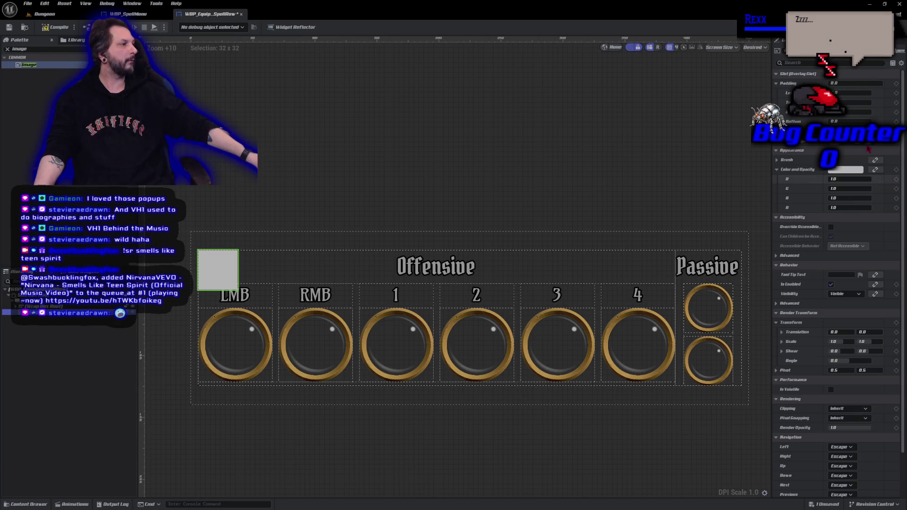
click(888, 140)
click(889, 131)
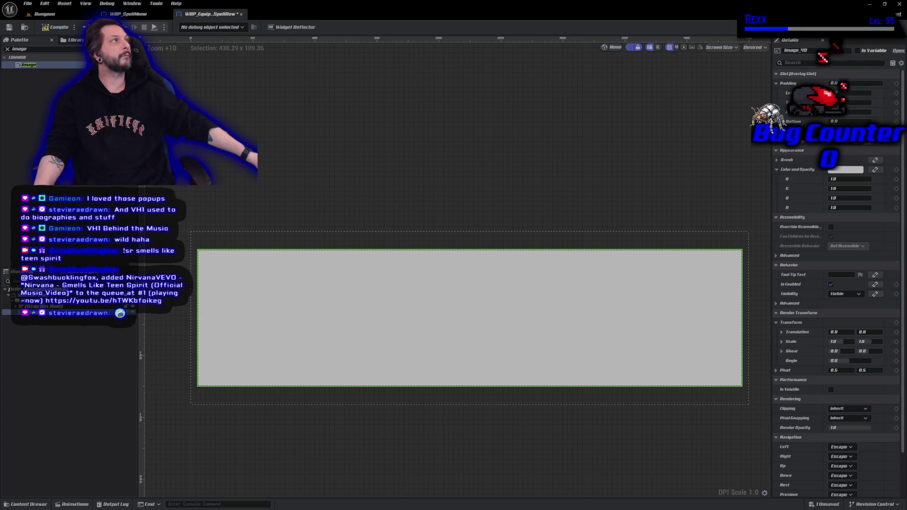
Set the image's Brush Image to OffensiveSelectionBox.
click(785, 160)
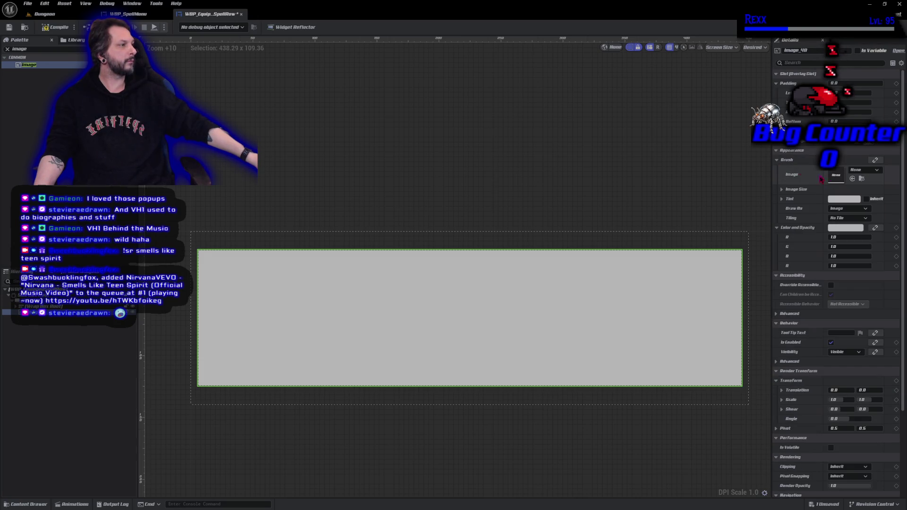
click(863, 171)
text(a)
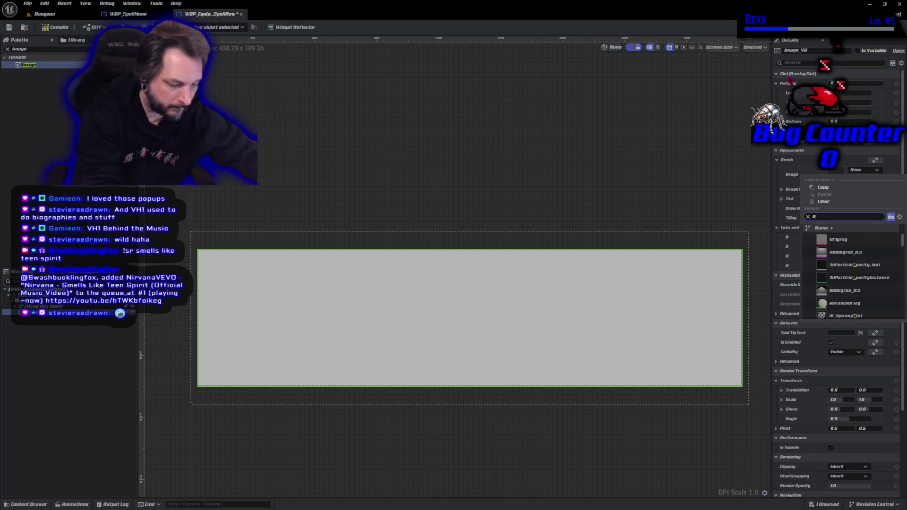
text(ffensive)
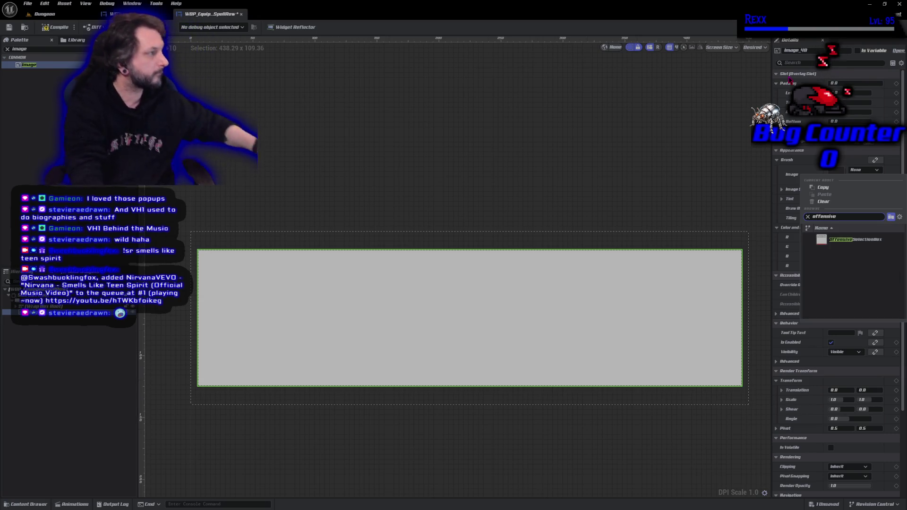
click(879, 240)
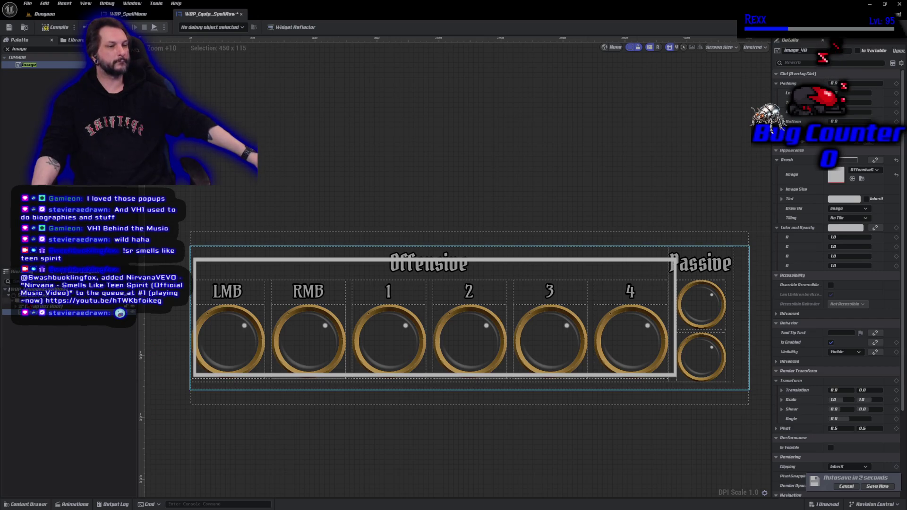
Make the overlay holding the slot row fill its slot vertically.
click(28, 301)
click(871, 103)
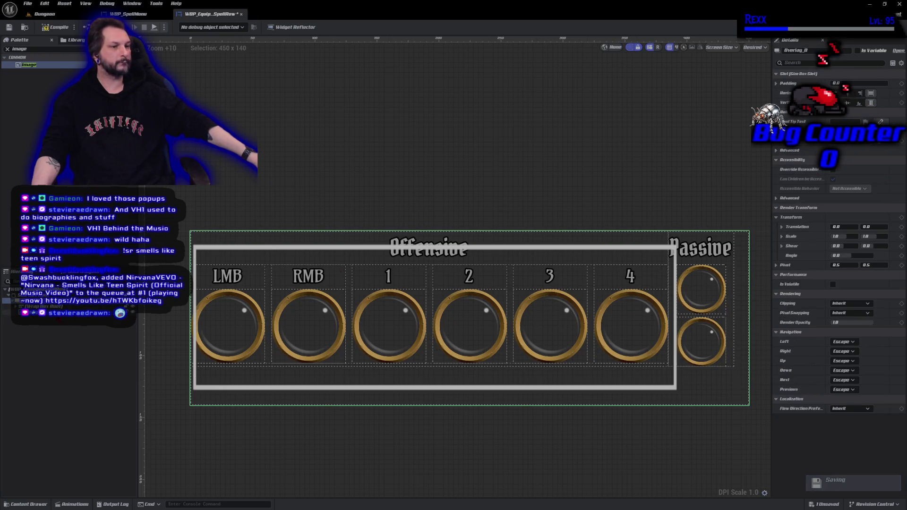
click(28, 313)
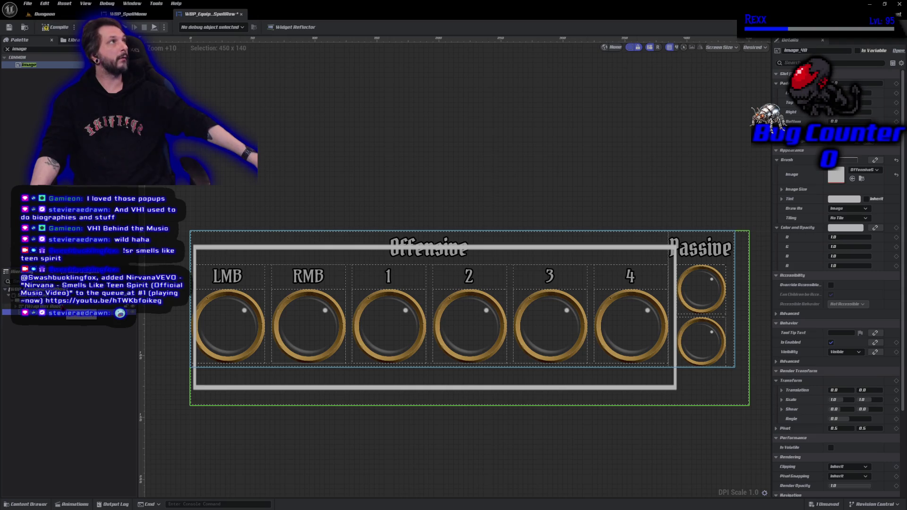
Centre Wrap Box Root vertically, then compile and save the spell row widget.
click(38, 306)
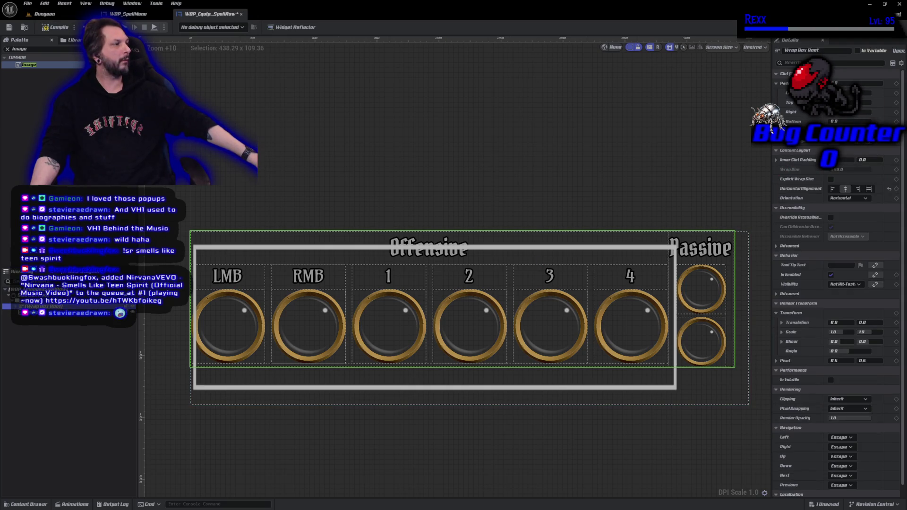
click(848, 134)
click(848, 142)
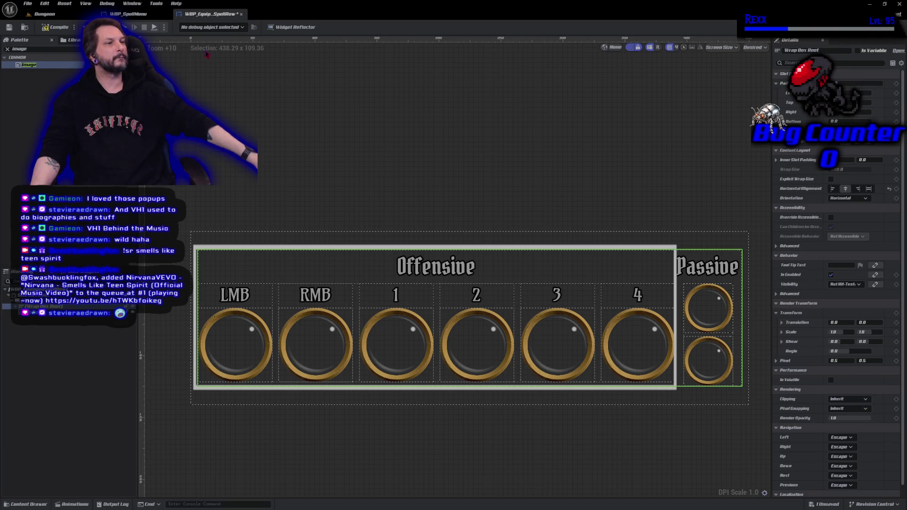
click(50, 28)
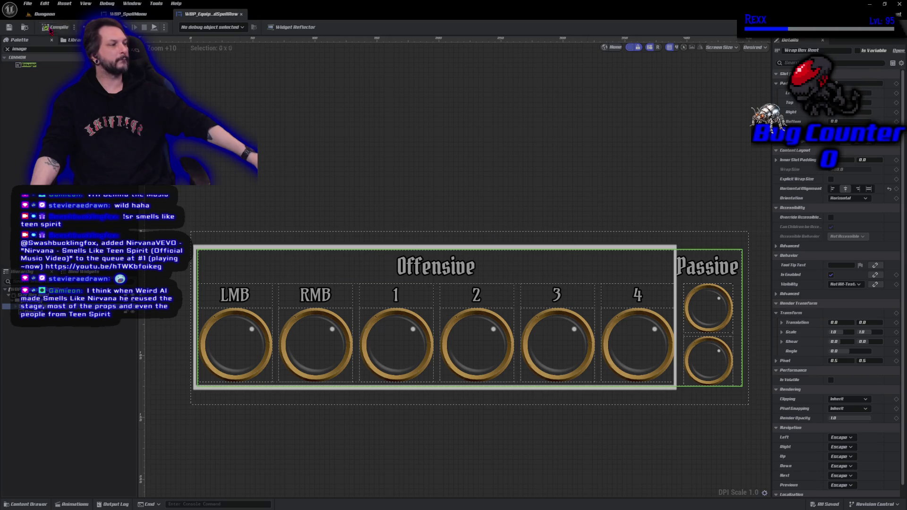
click(45, 14)
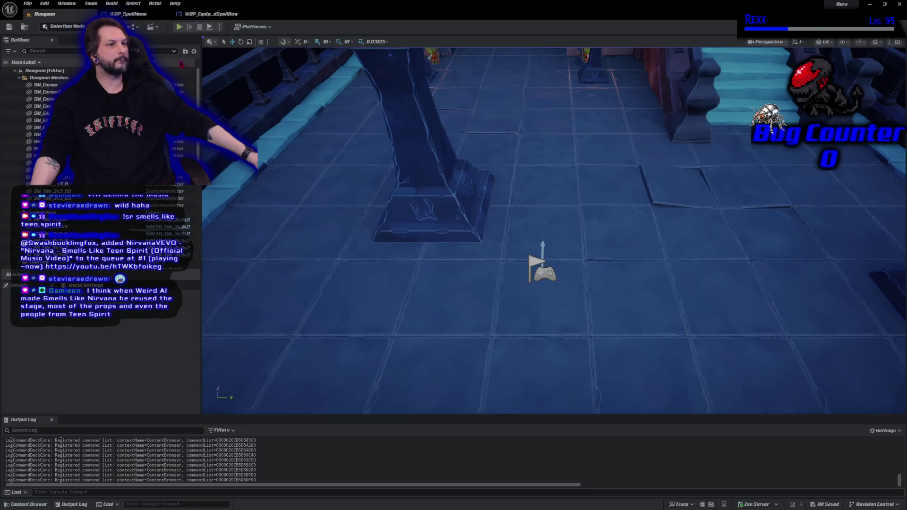
click(182, 26)
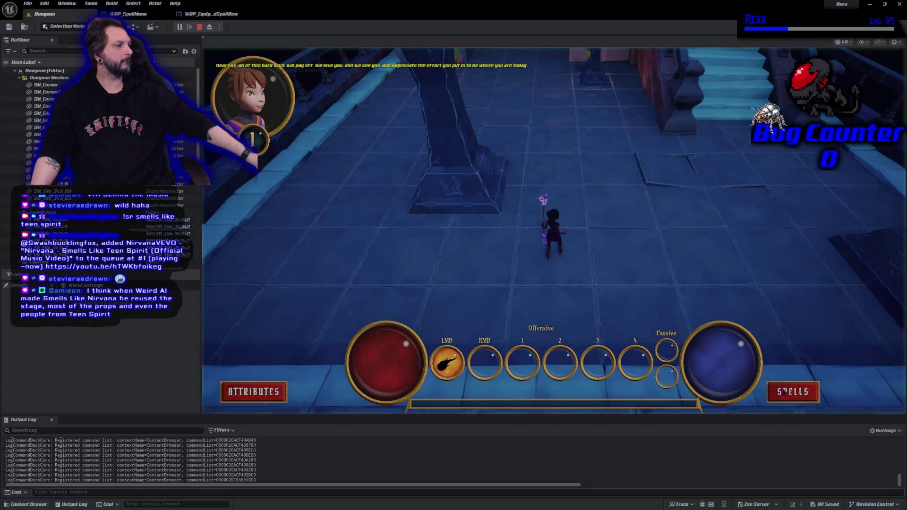
click(793, 392)
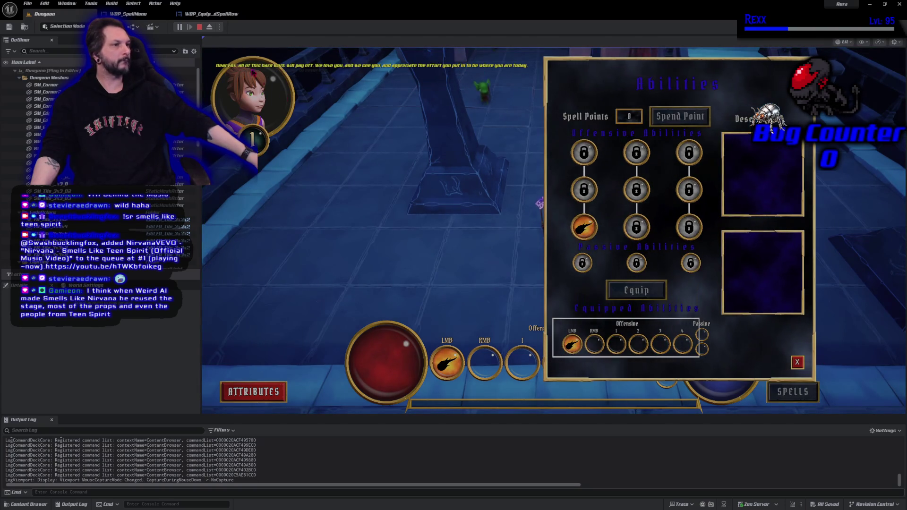
click(204, 15)
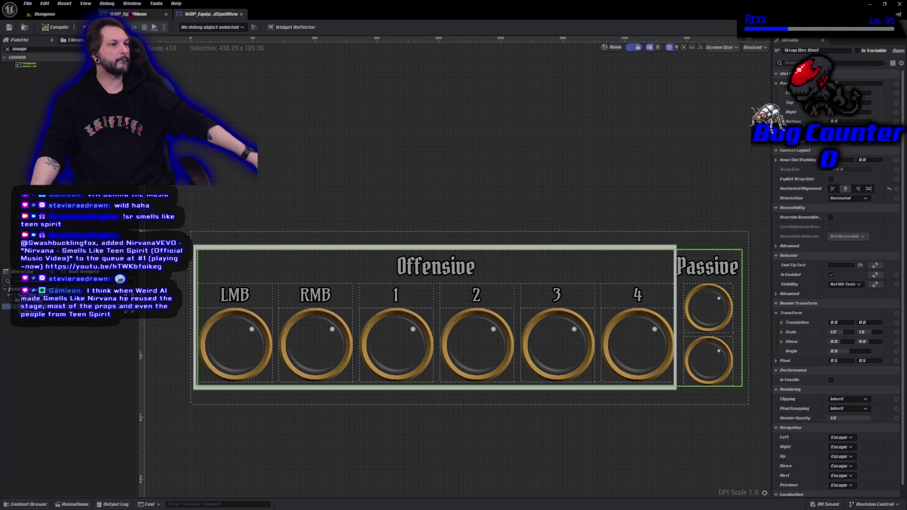
click(128, 14)
scroll(320, 340, up, 2)
scroll(361, 352, down, 1)
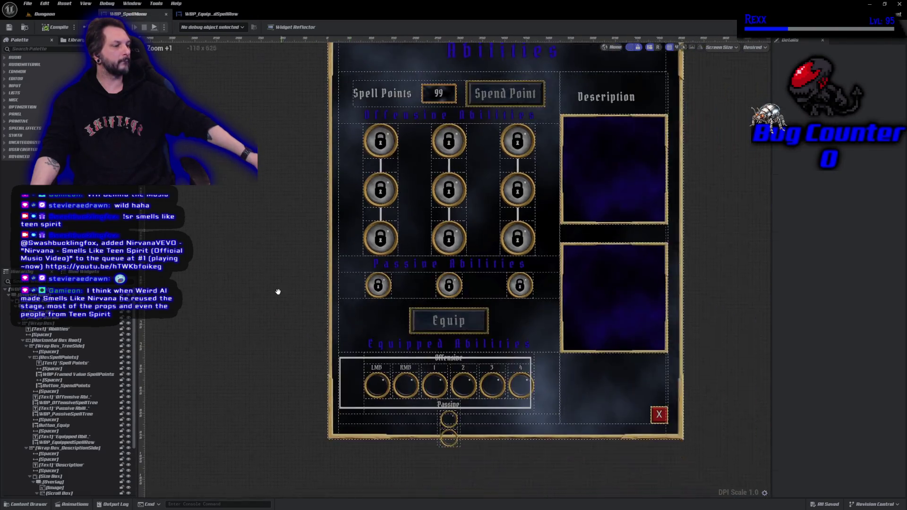
scroll(286, 296, up, 1)
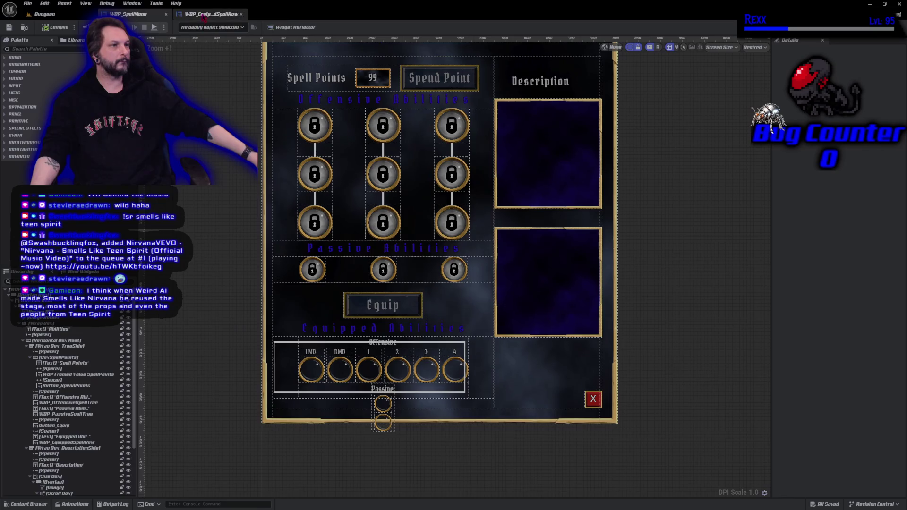
click(203, 15)
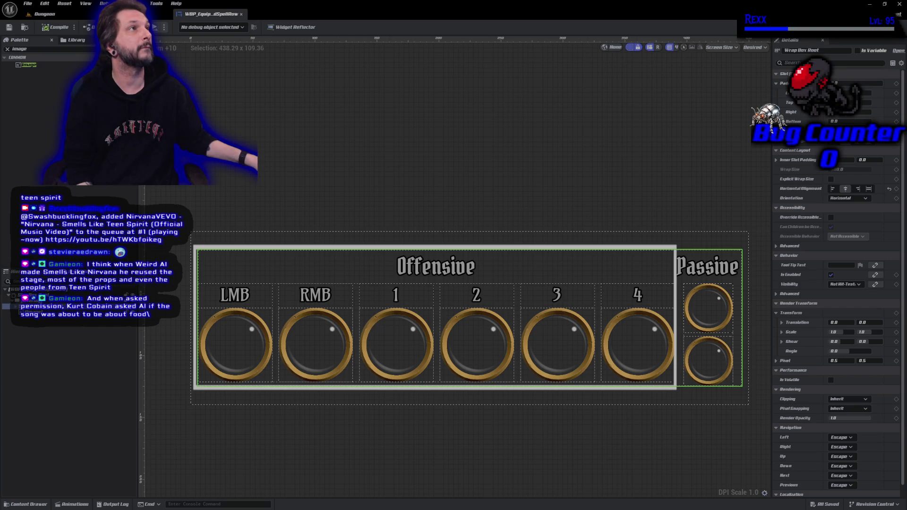
Float the spell row editor in its own enlarged window beside the menu, with wider details.
click(241, 13)
mouse_move(269, 149)
mouse_down()
mouse_move(420, 123)
mouse_move(598, 111)
mouse_up()
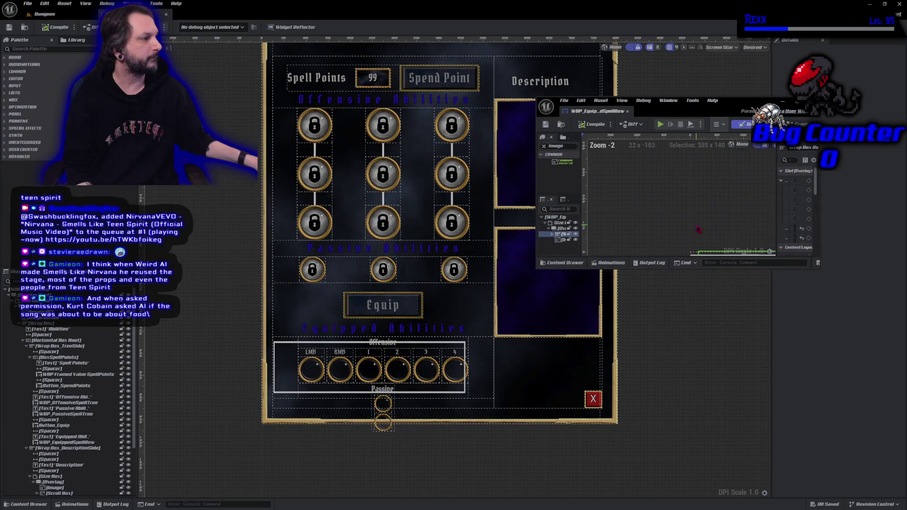
scroll(661, 222, down, 12)
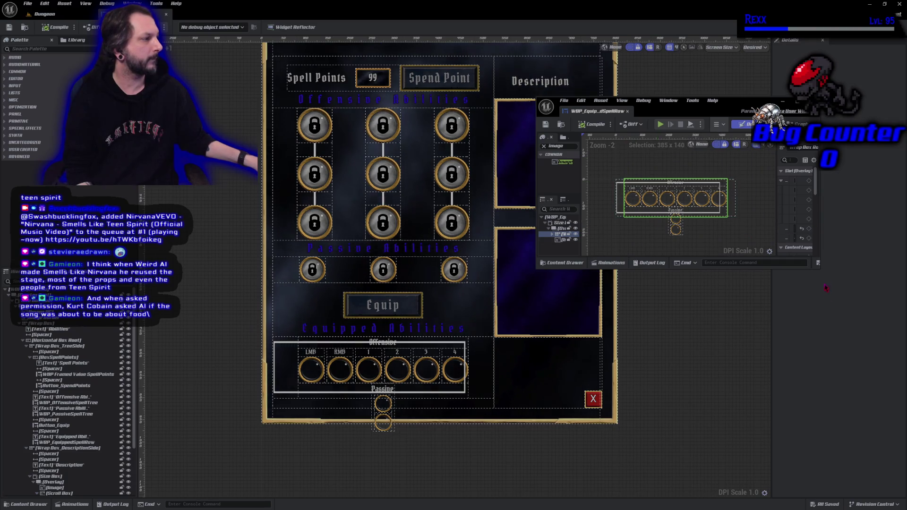
mouse_move(820, 272)
mouse_down()
mouse_move(823, 355)
mouse_move(898, 354)
mouse_up()
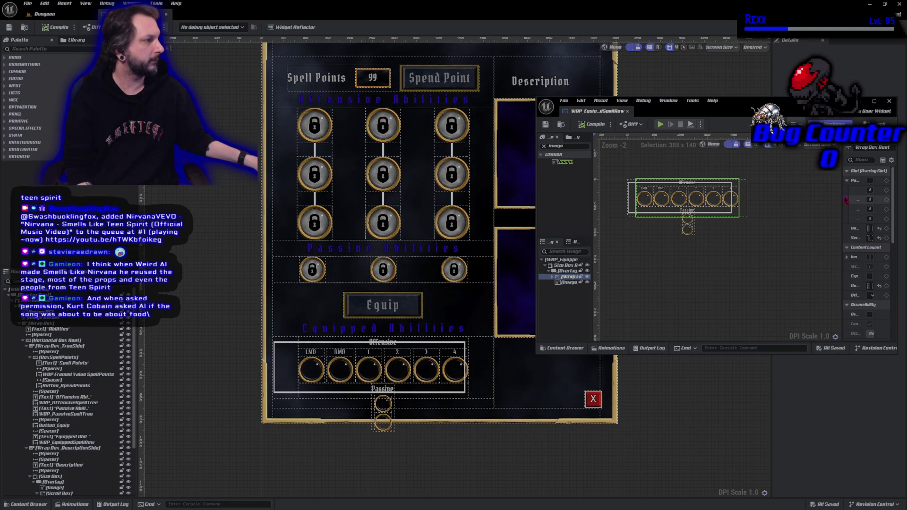
drag(842, 195, 785, 198)
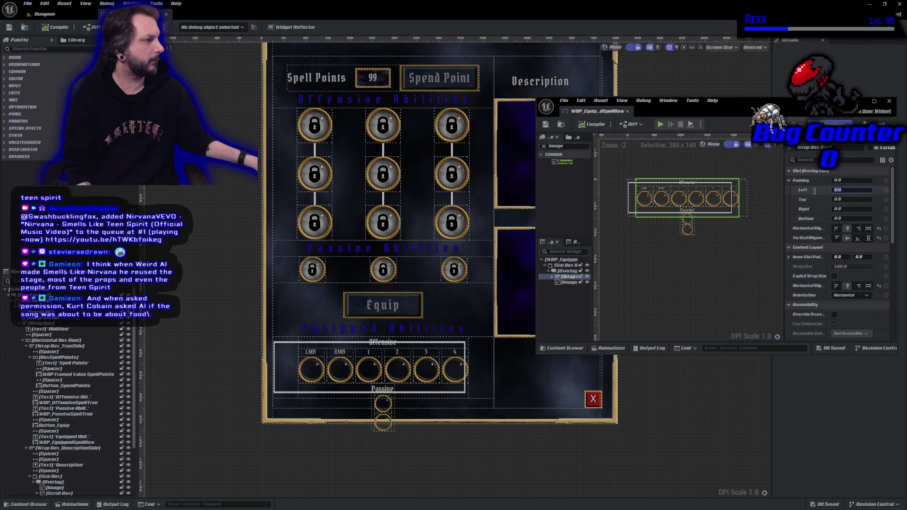
Set the row's left padding to 12, then compile and save.
click(848, 192)
text(12)
key(Return)
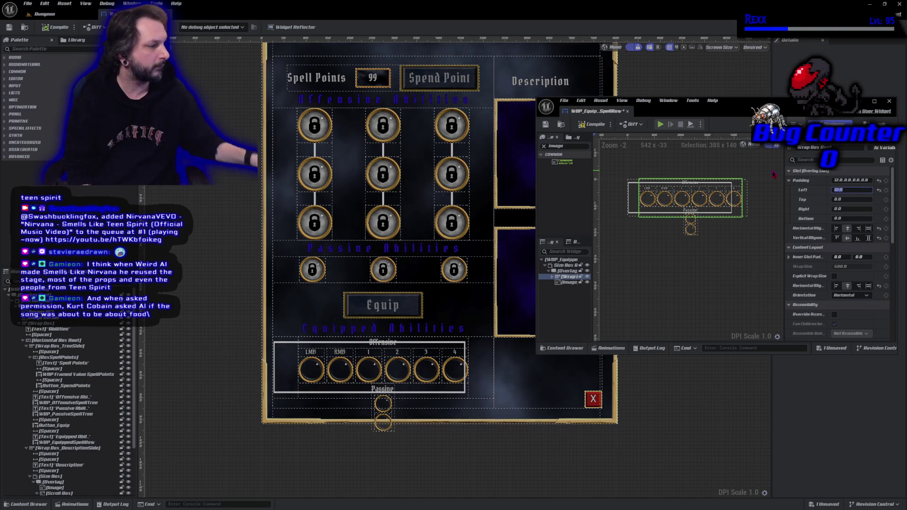
click(593, 124)
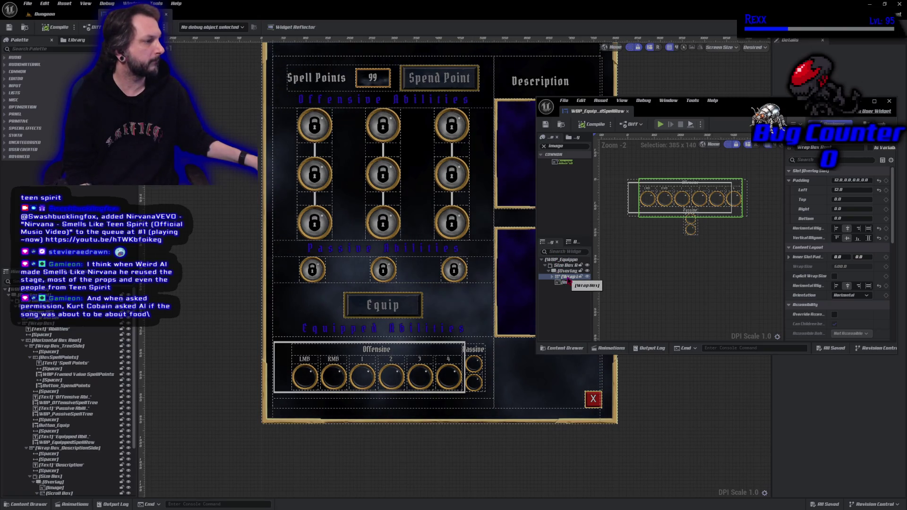
Replace the wrap box root with a Horizontal Box and compile.
drag(538, 211, 406, 203)
right_click(454, 278)
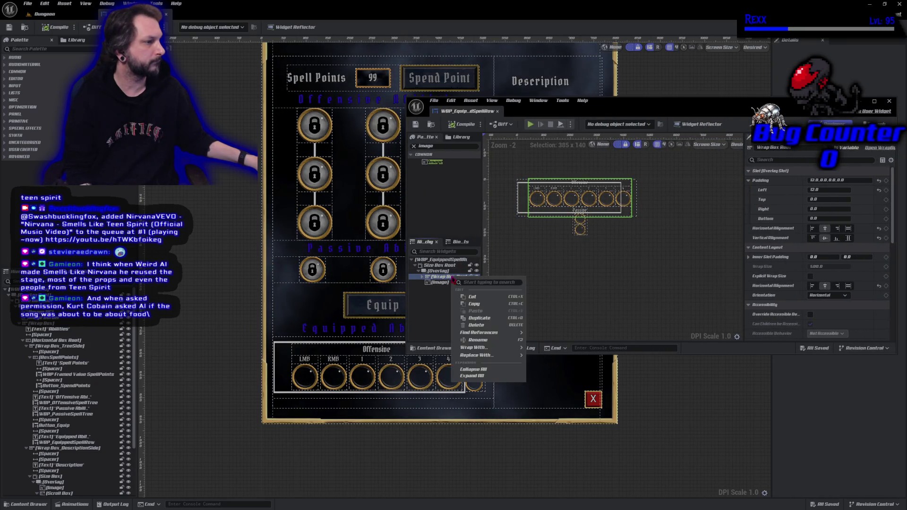
mouse_move(478, 355)
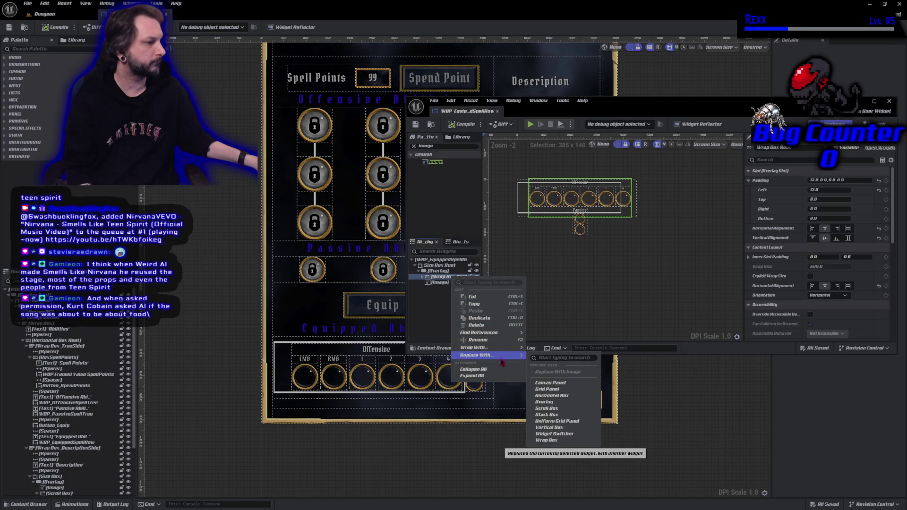
click(551, 396)
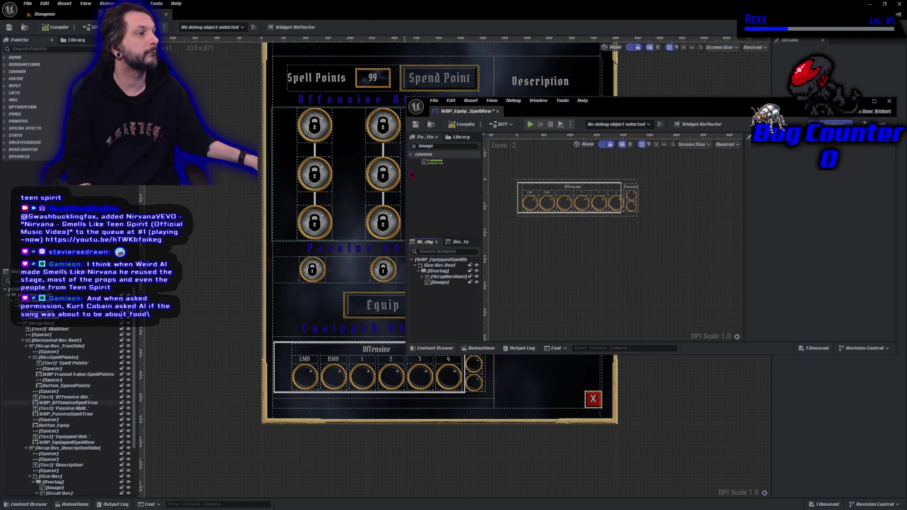
click(465, 125)
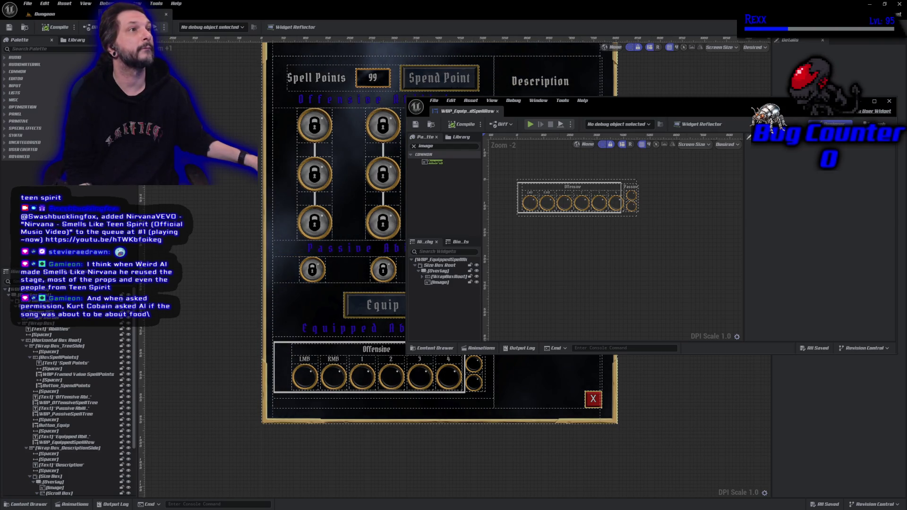
Rename the root box to HorizontalBoxRoot, compile and save, then select the frame image.
scroll(573, 203, up, 4)
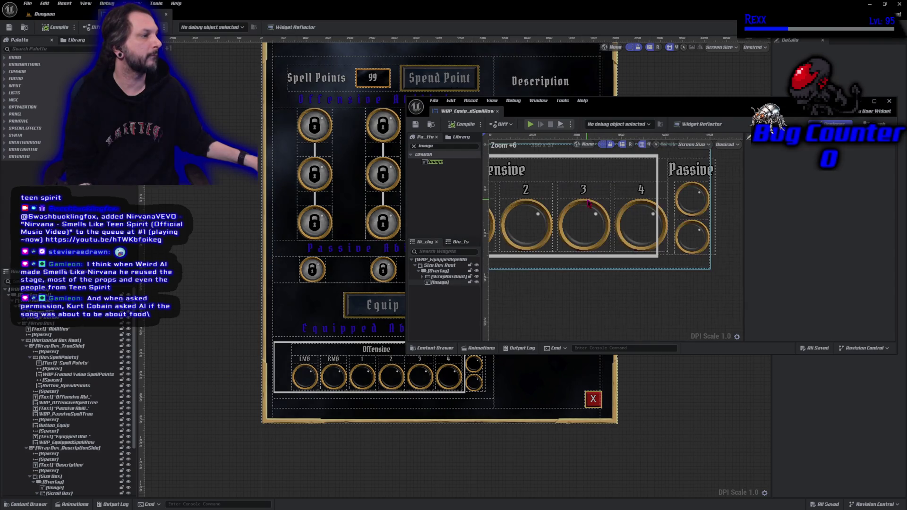
scroll(573, 203, down, 2)
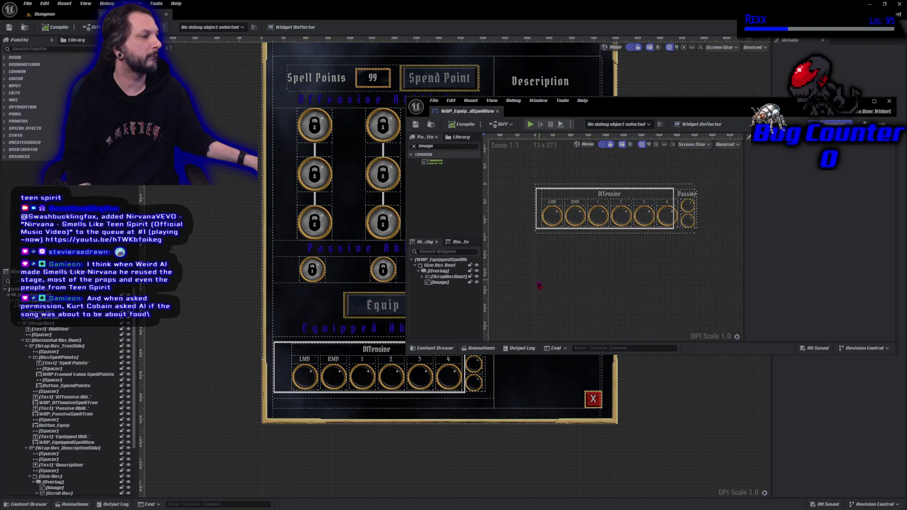
click(447, 277)
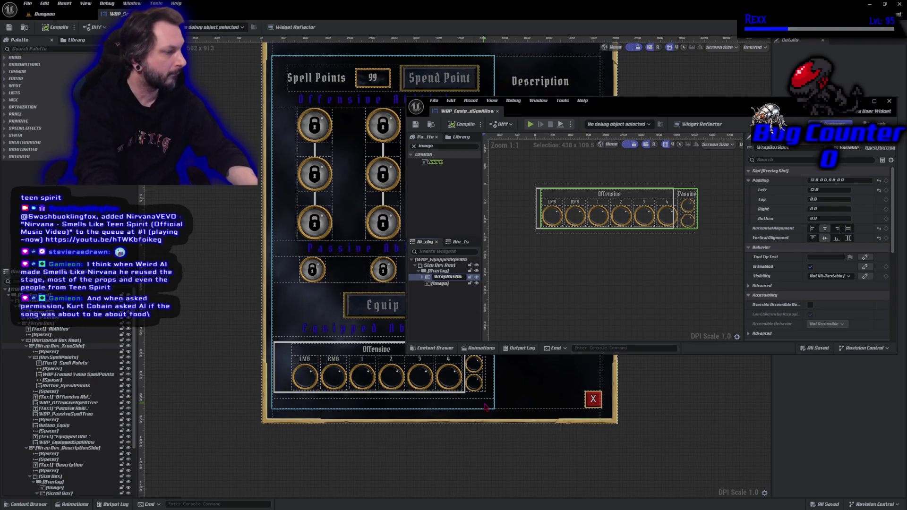
key(BackSpace)
key(BackSpace)
key(BackSpace)
text(Horz)
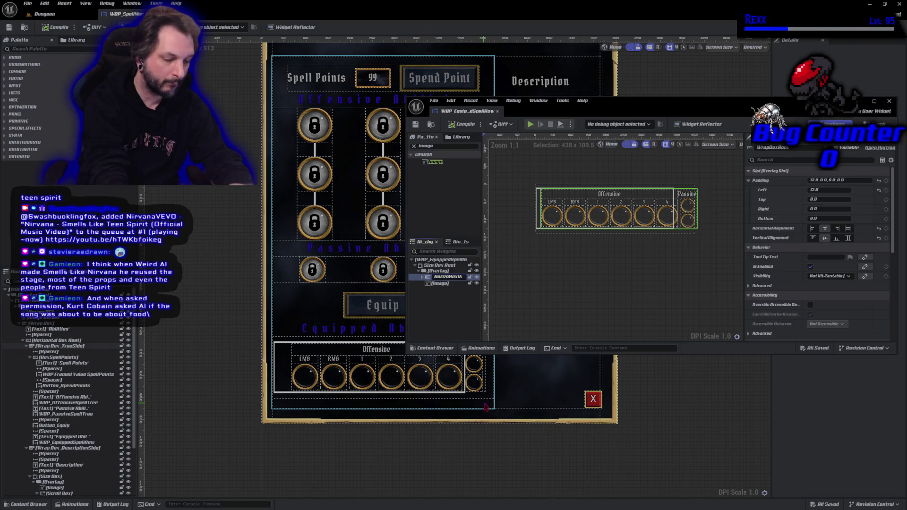
key(Return)
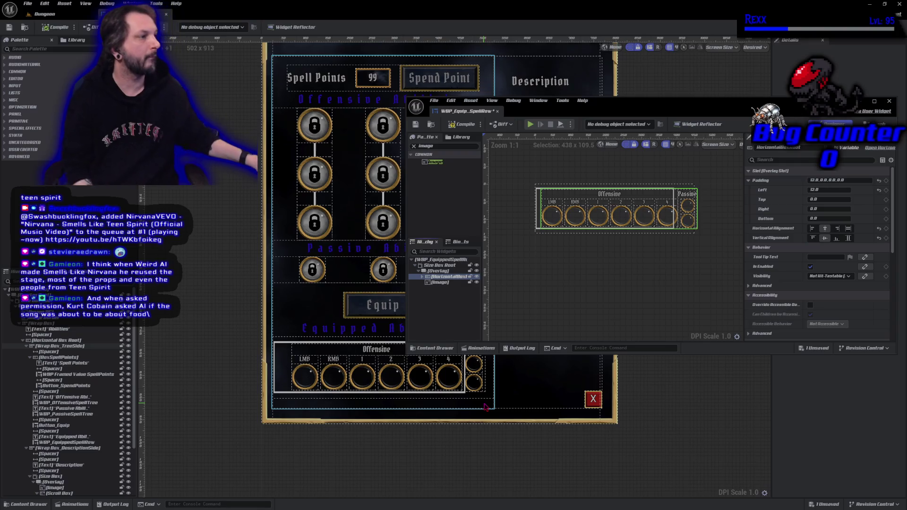
click(463, 124)
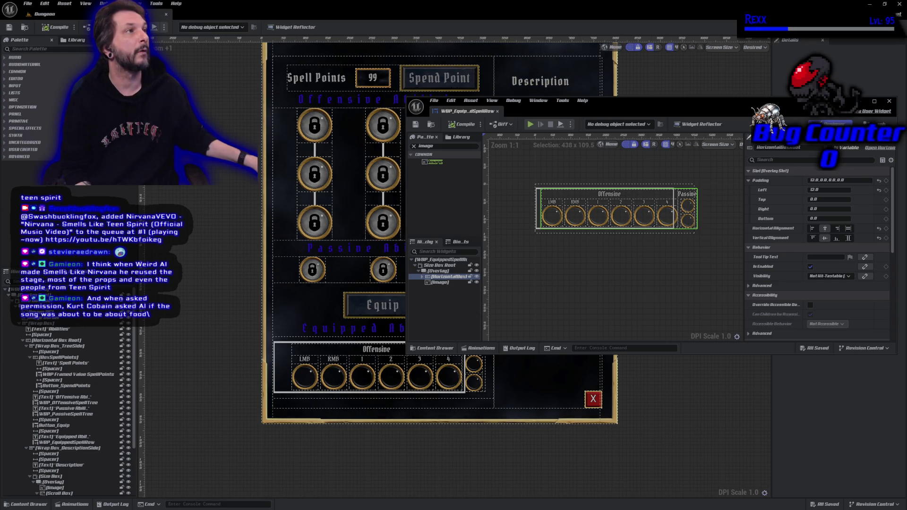
click(562, 294)
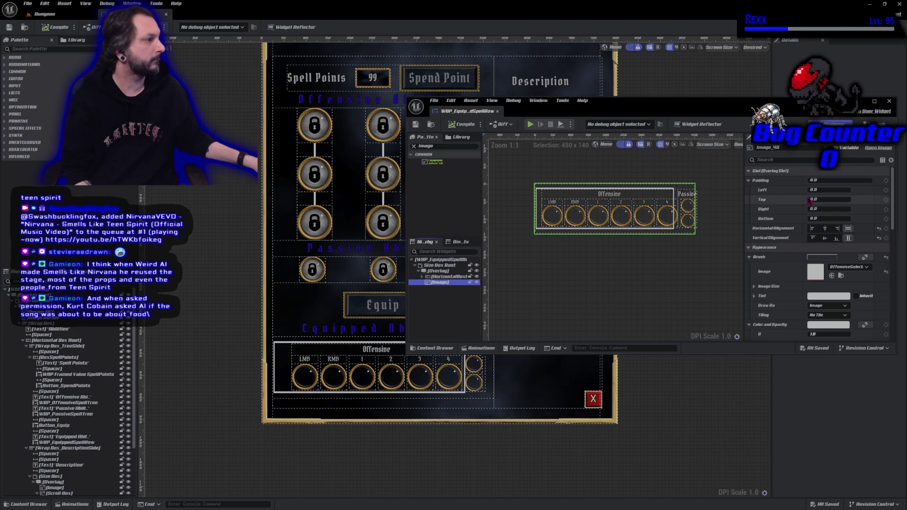
Reset the slot row's left padding to 0 and compile to refresh the spell menu preview.
click(444, 278)
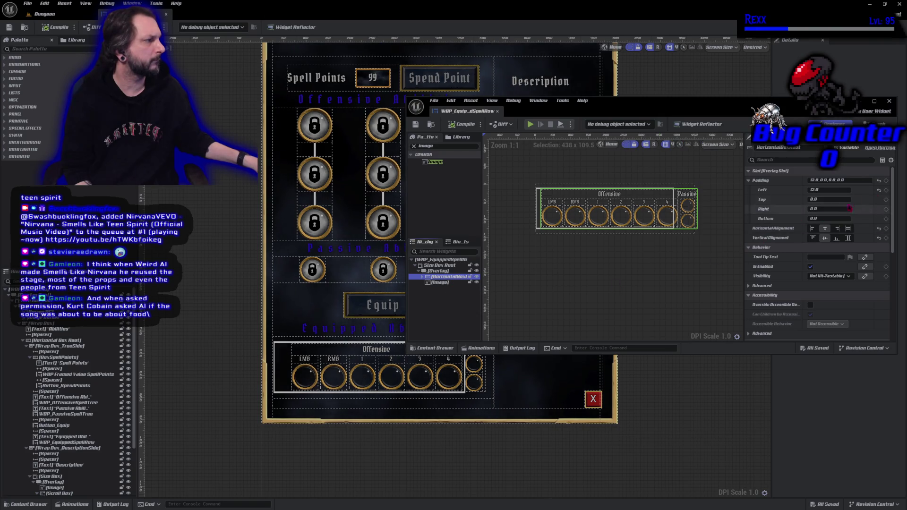
click(880, 190)
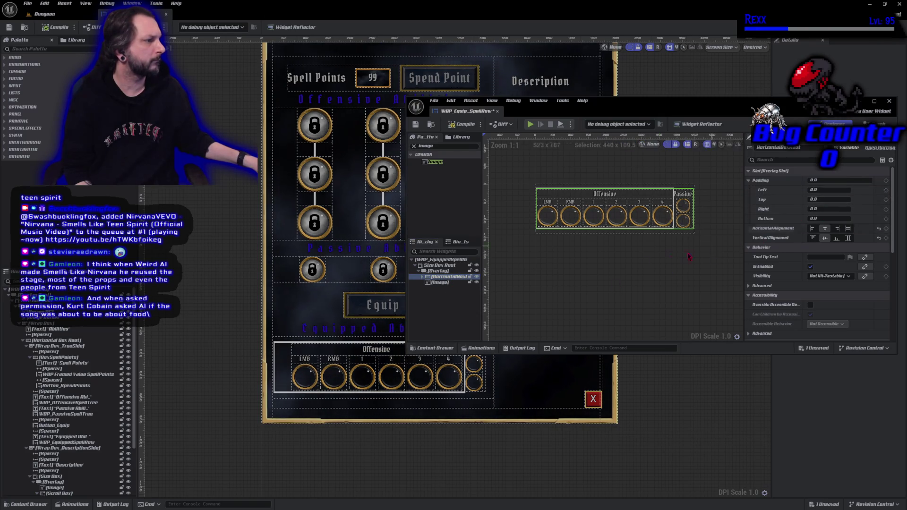
click(457, 282)
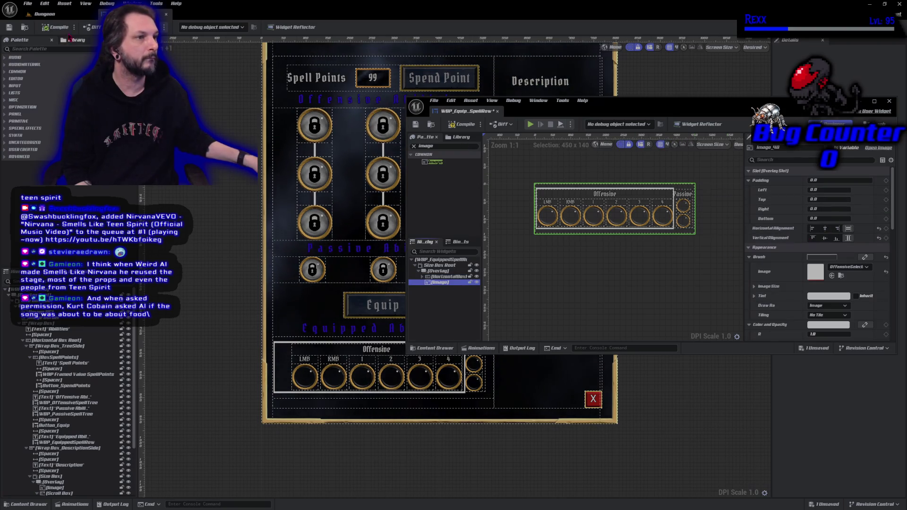
click(465, 125)
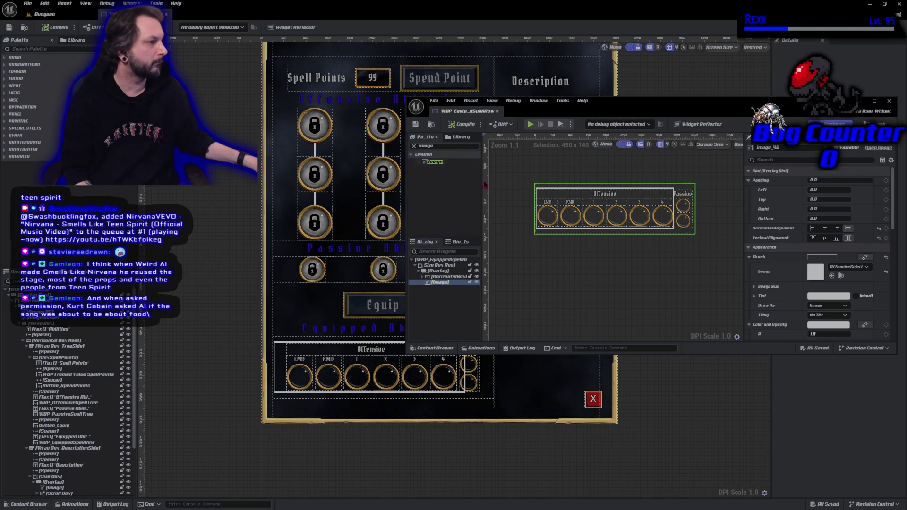
click(473, 306)
scroll(588, 273, up, 2)
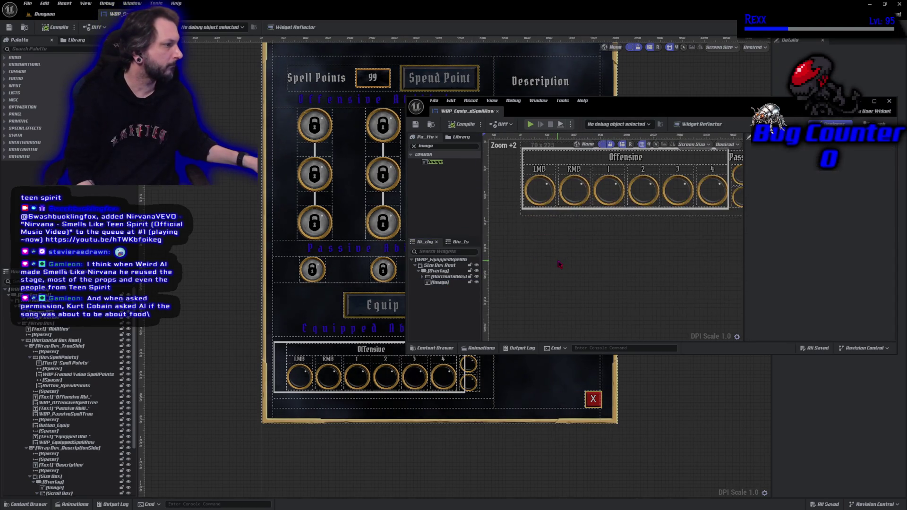
drag(589, 272, 592, 303)
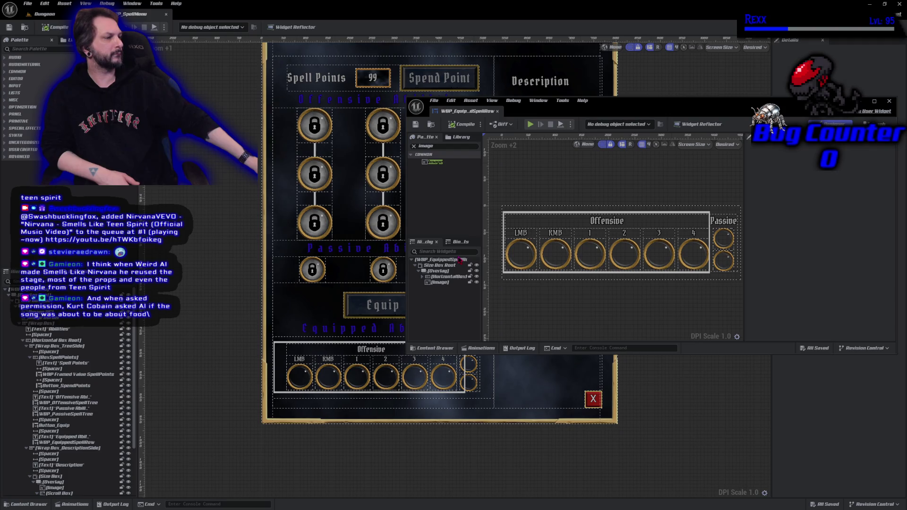
Give the Offensive frame image 20 left and 20 top padding, then compile.
click(449, 282)
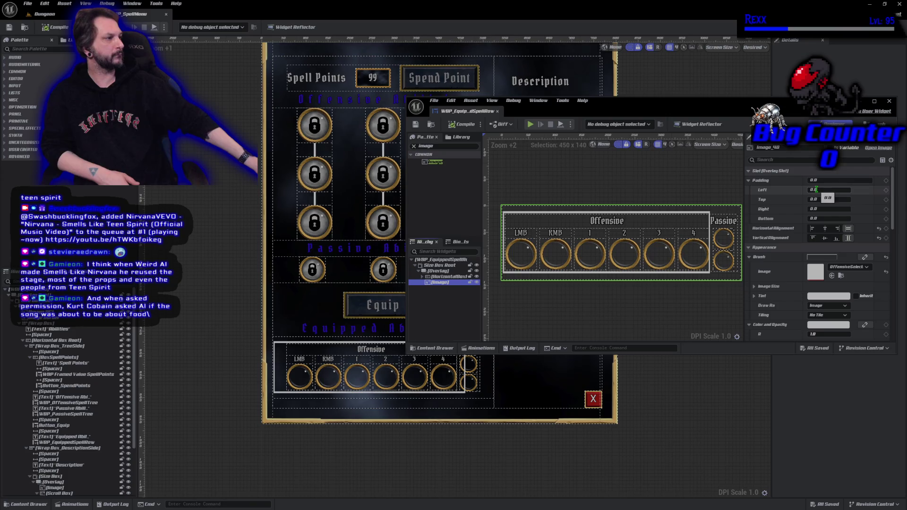
text(20)
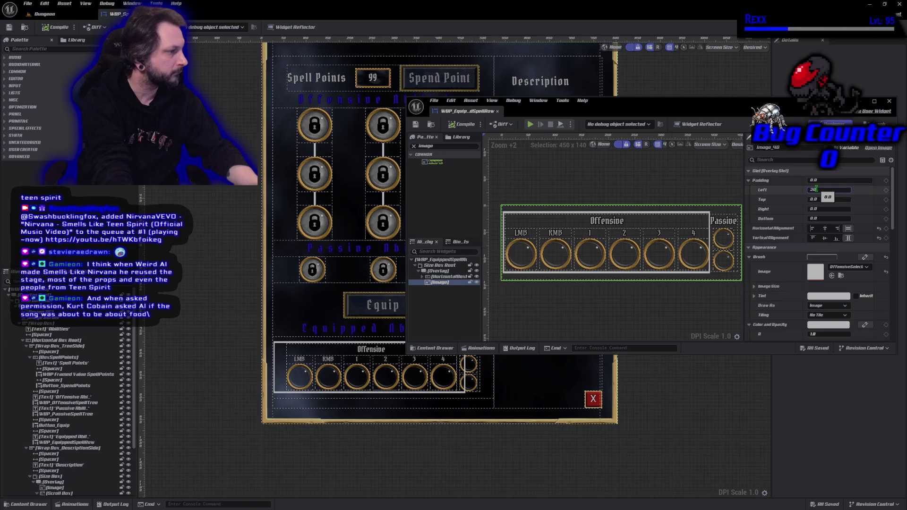
key(Tab)
key(Return)
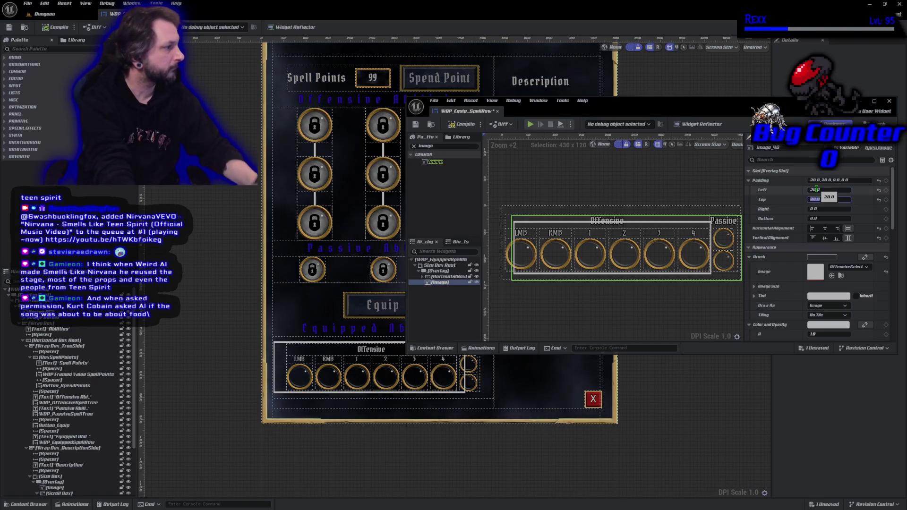
click(454, 125)
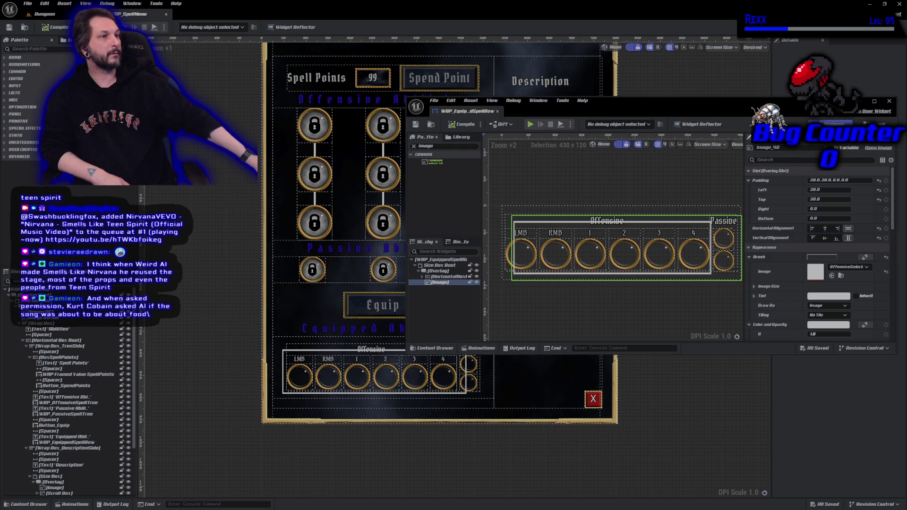
click(45, 14)
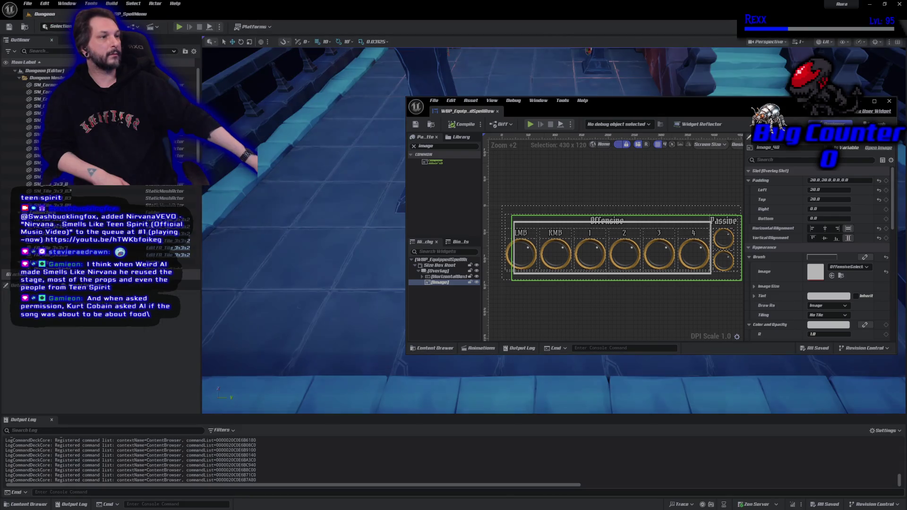
Dock the spell row editor, play-test the Abilities menu in the Dungeon level, then stop.
drag(470, 110, 373, 20)
click(45, 14)
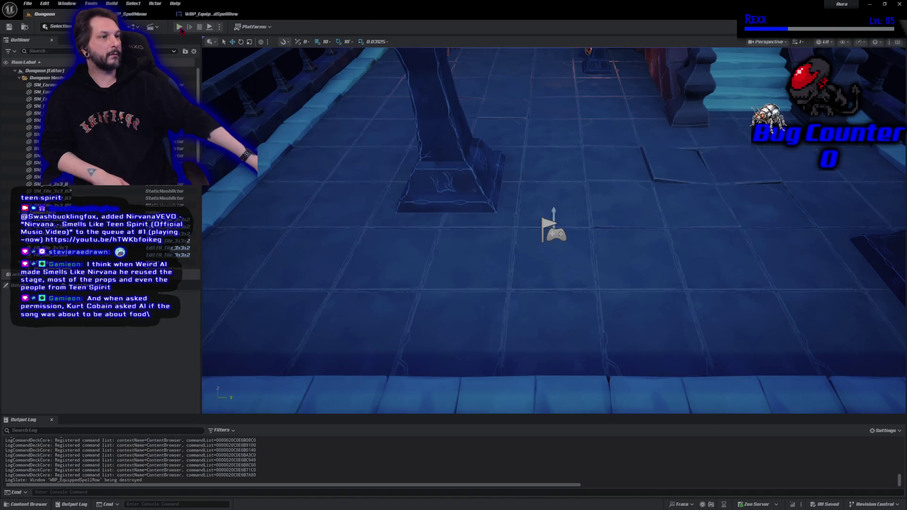
click(180, 27)
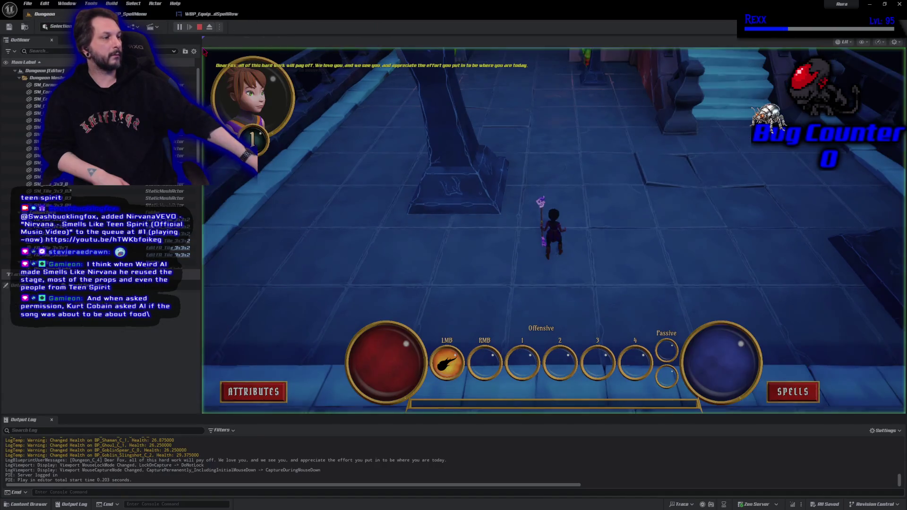
click(809, 400)
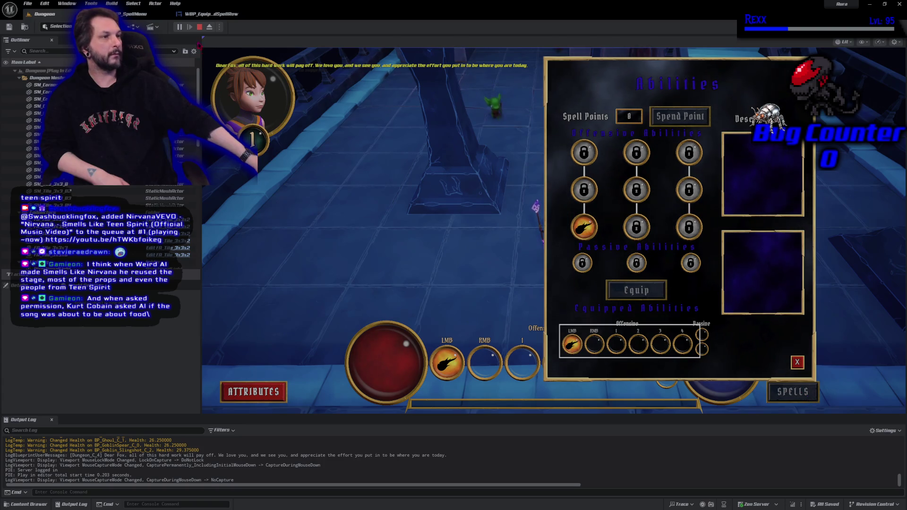
click(199, 27)
click(200, 15)
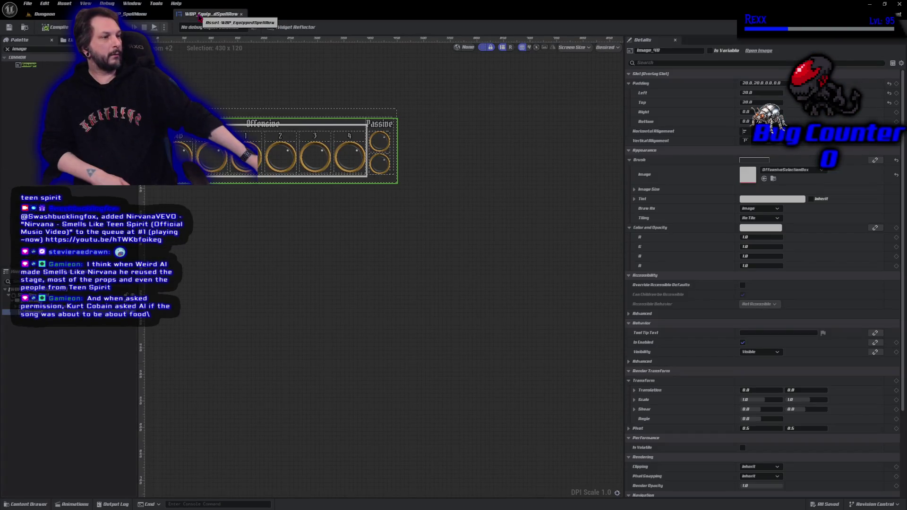
Centre the equipped abilities row in the full spell menu designer, then close the spell row editor.
click(149, 16)
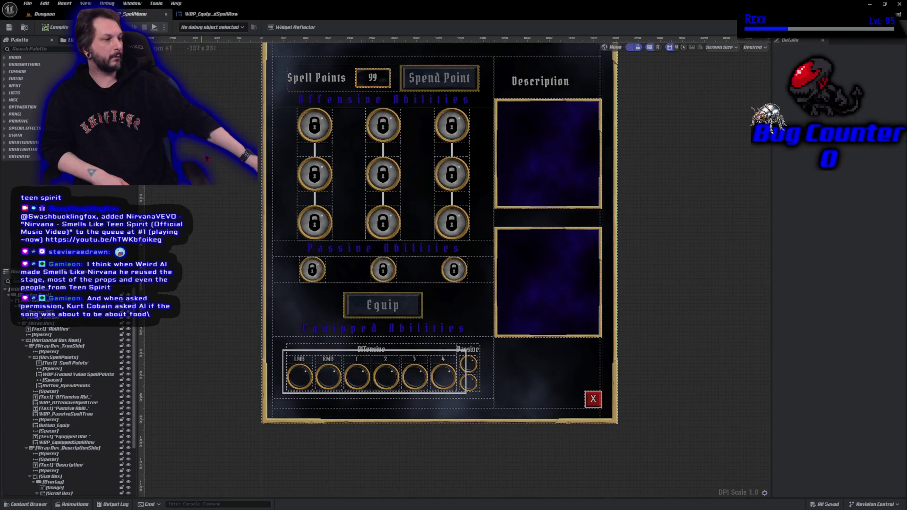
scroll(202, 150, up, 3)
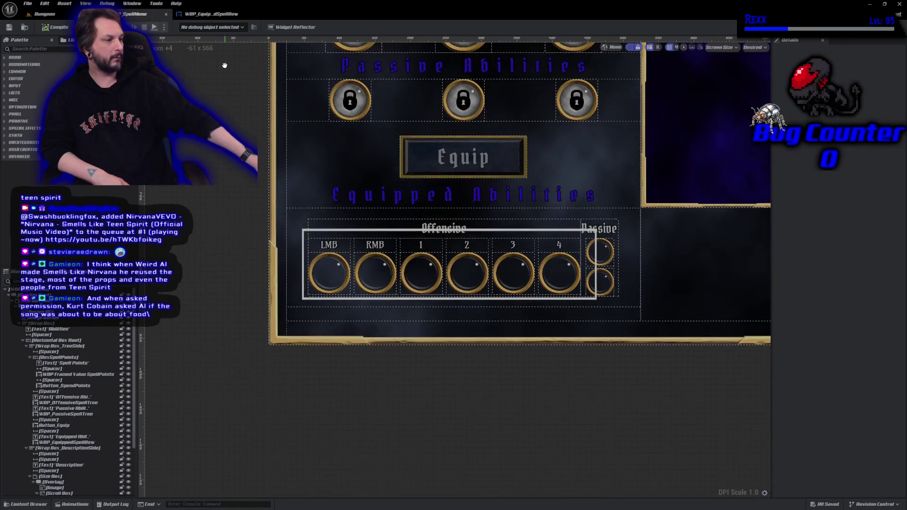
scroll(431, 132, up, 4)
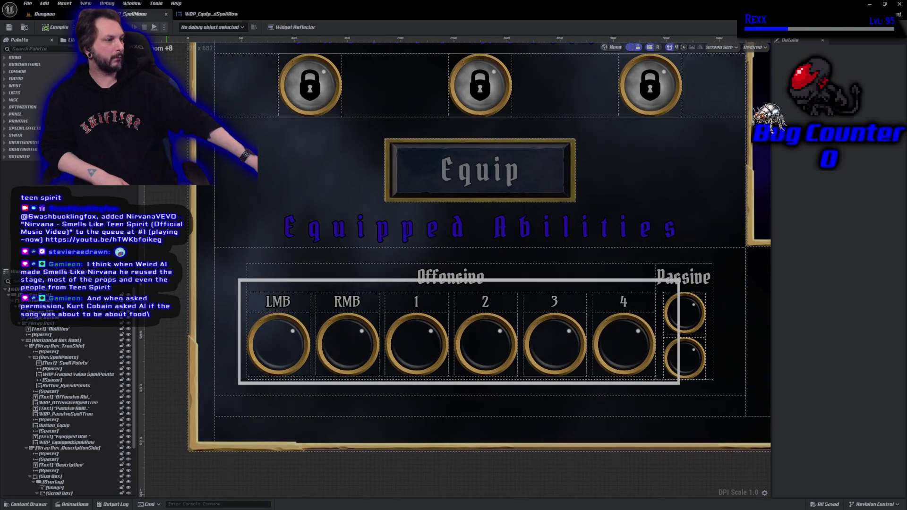
drag(402, 246, 391, 218)
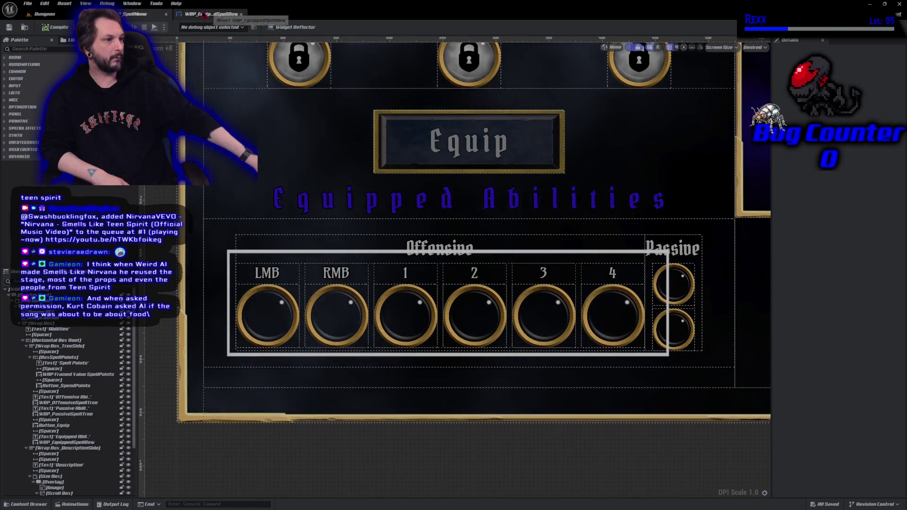
click(203, 15)
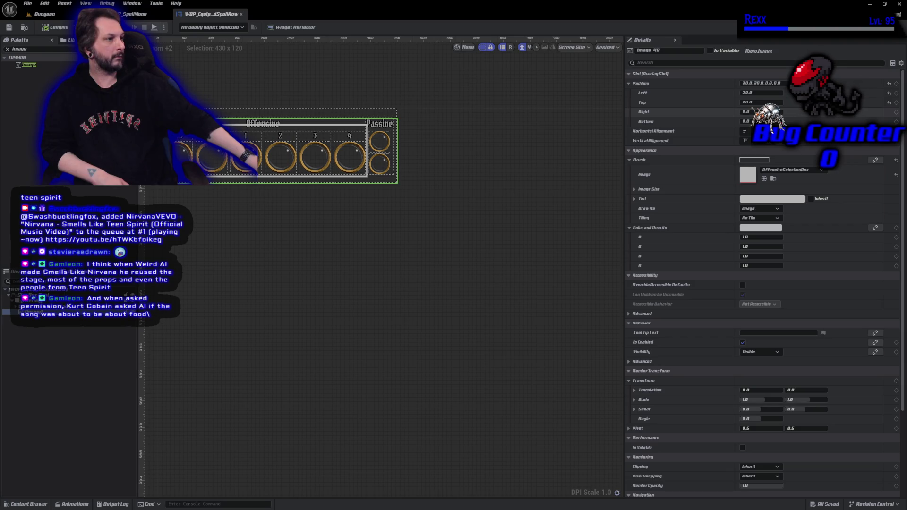
click(241, 14)
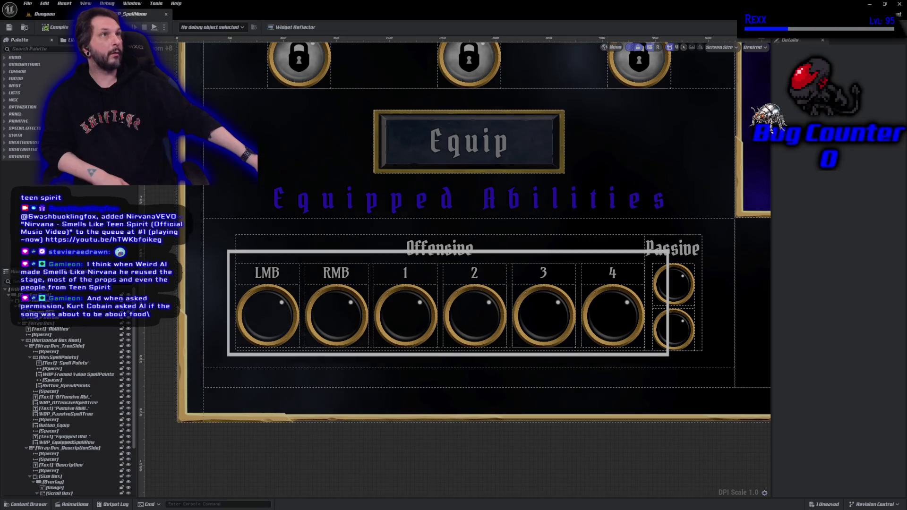
Revert the Offensive frame to a narrower placement enclosing the Offensive rings, then recentre the spell row.
key(ctrl+s)
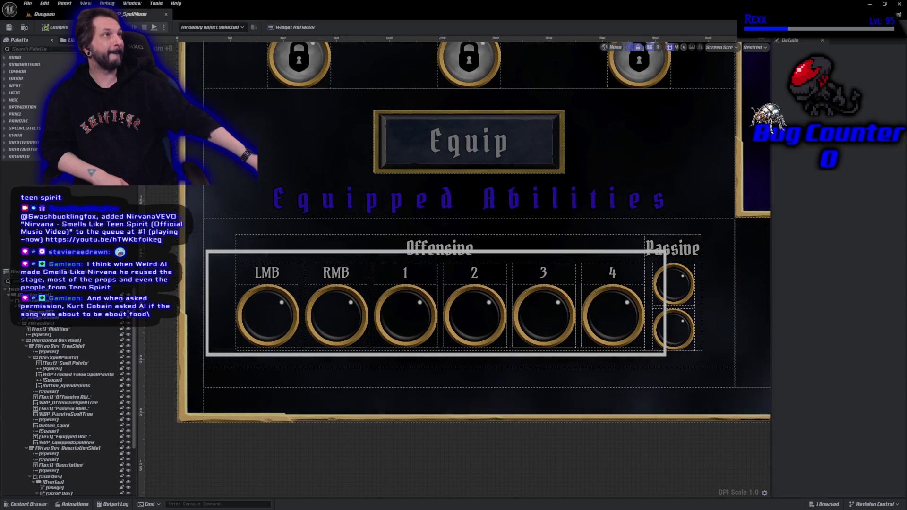
key(ctrl+s)
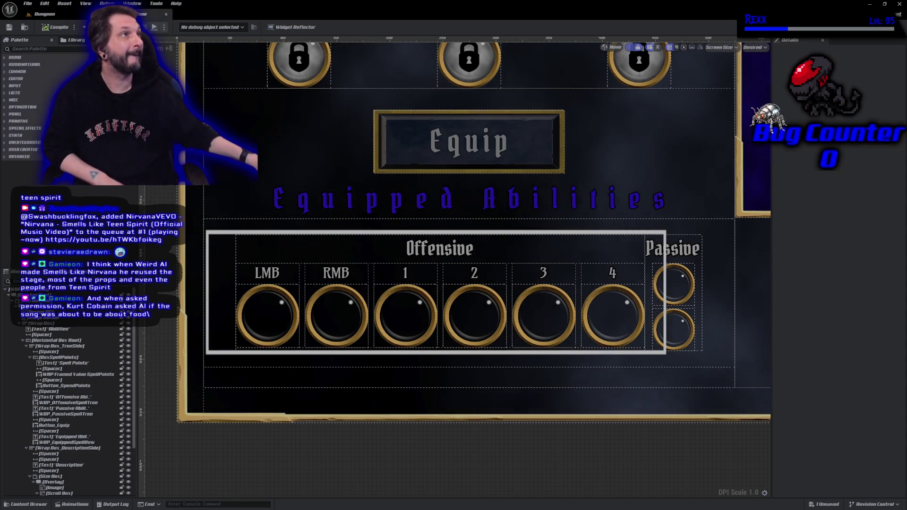
key(ctrl+s)
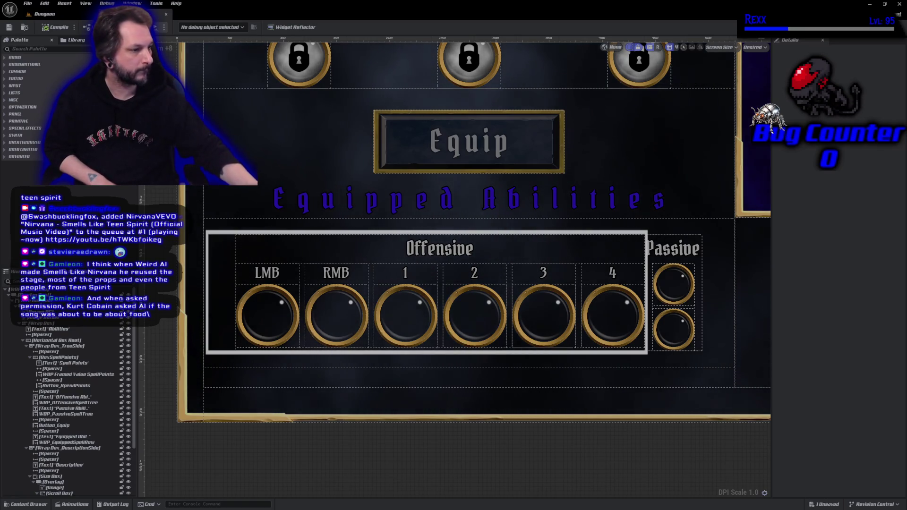
key(ctrl+z)
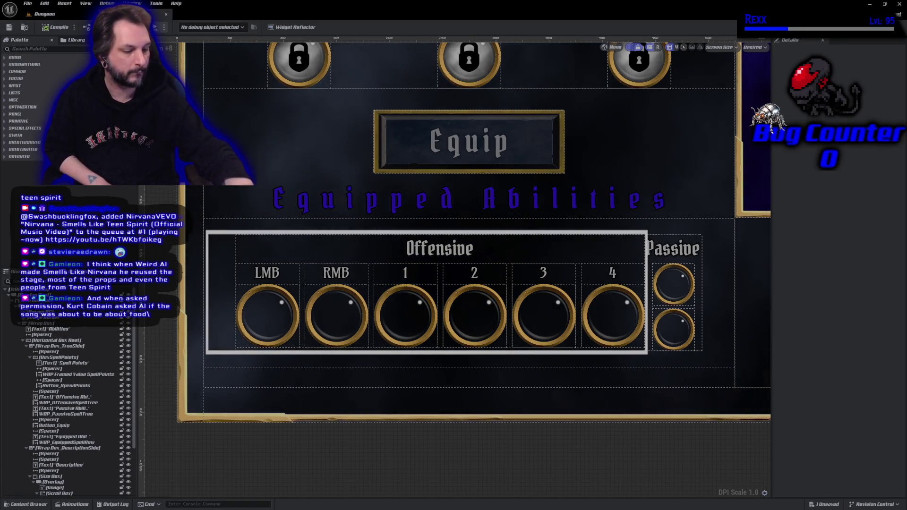
key(ctrl+s)
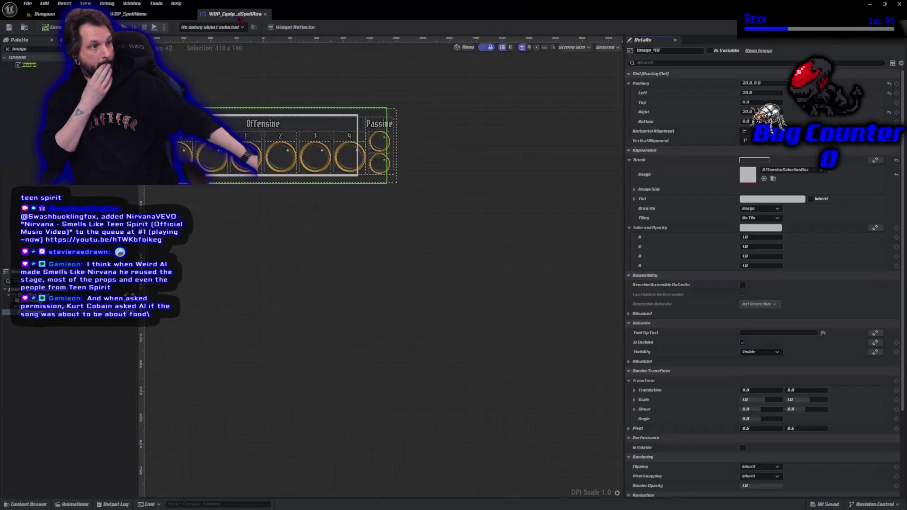
click(236, 15)
drag(247, 222, 346, 310)
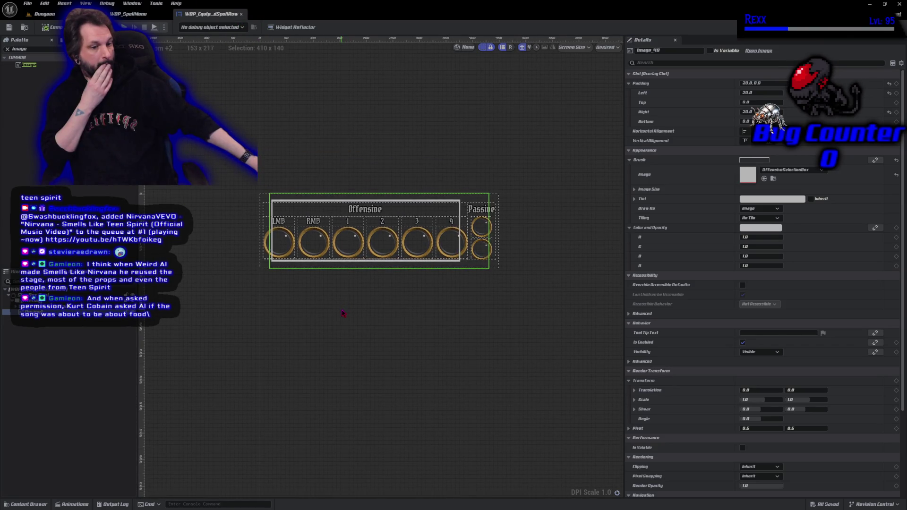
Check the framed Offensive slots in the running game's Abilities menu, then stop with Esc.
scroll(343, 313, up, 5)
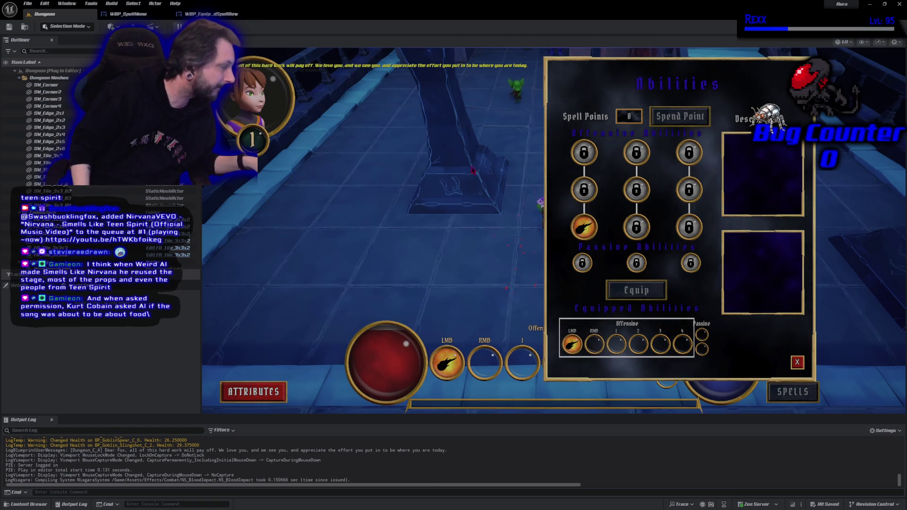
key(Escape)
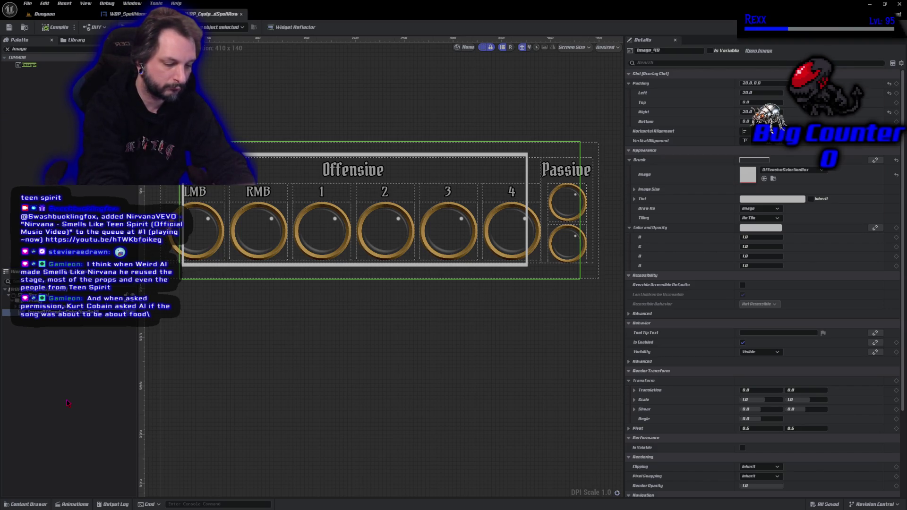
text(OffensiveSelection0)
Rename the Offensive frame to ImageOffensiveSelection0 and give it 25 right padding, saved.
key(Return)
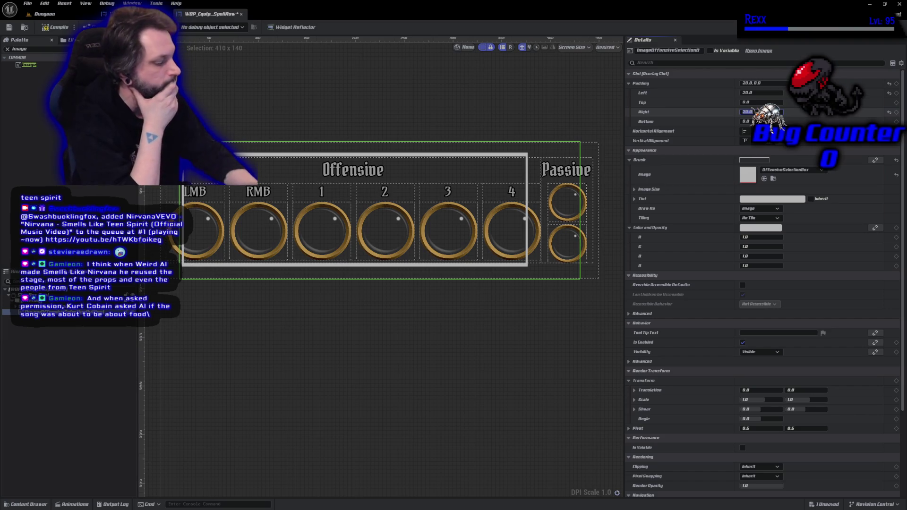
key(Return)
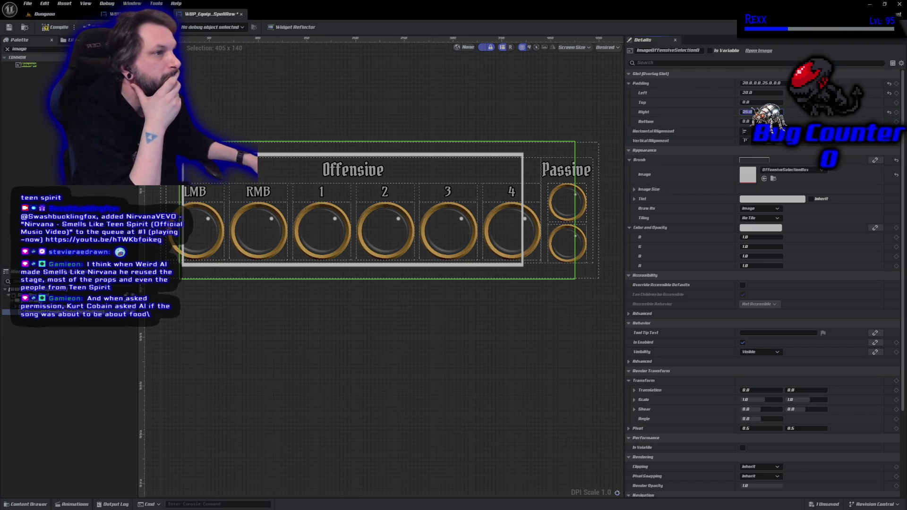
key(ctrl+s)
click(113, 14)
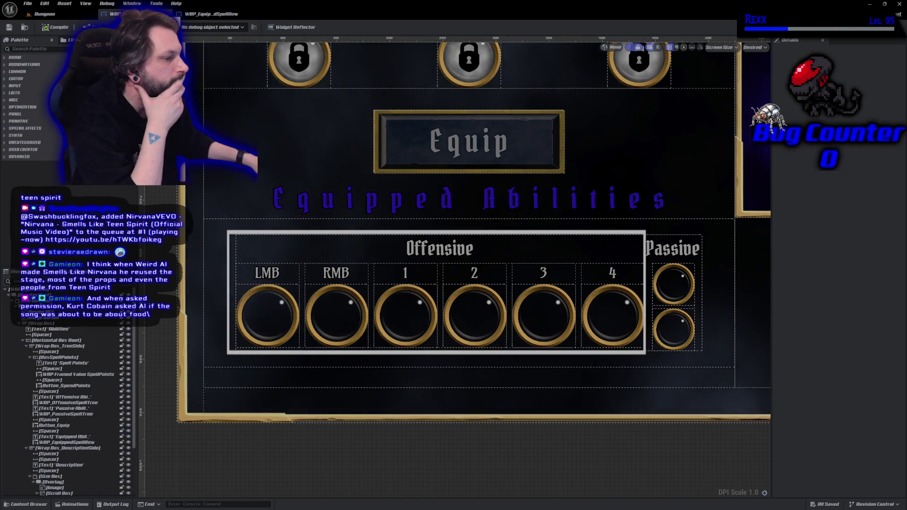
Set the frame's left padding to 25, compile and save, and compare in the full layout.
click(208, 13)
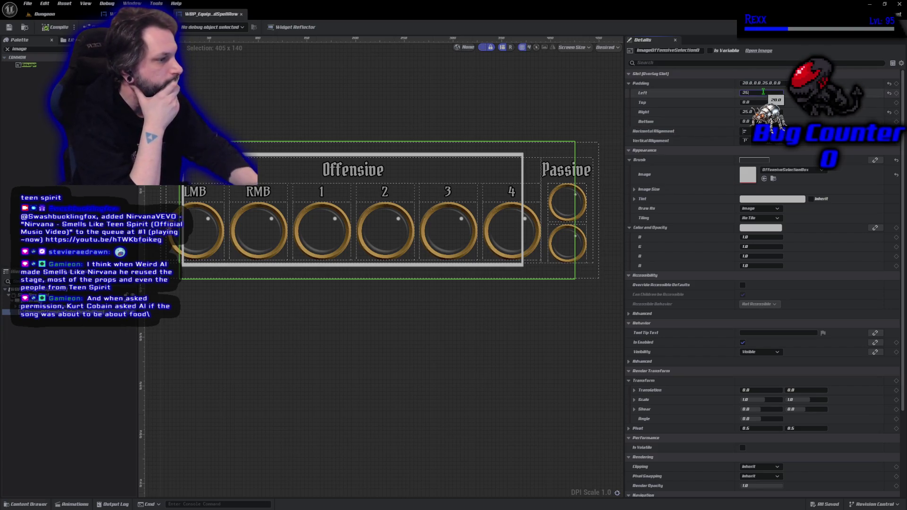
key(Return)
click(51, 28)
click(114, 13)
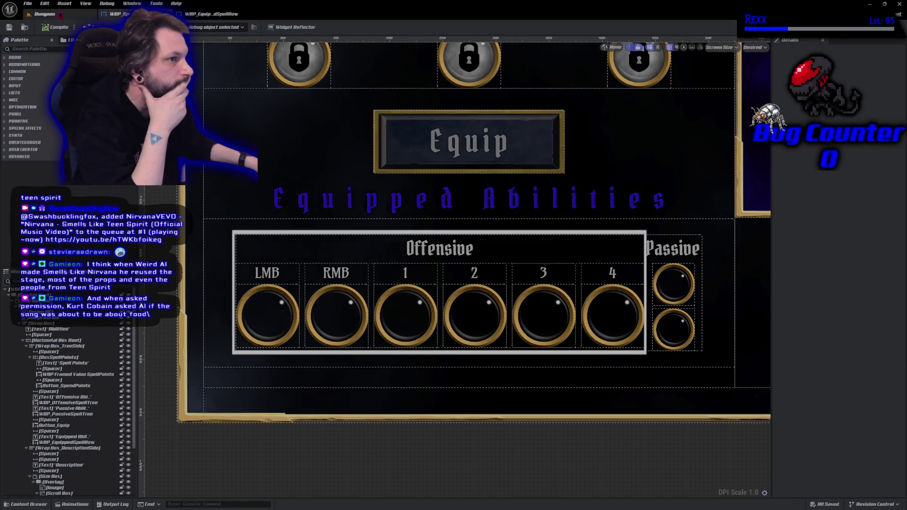
click(60, 14)
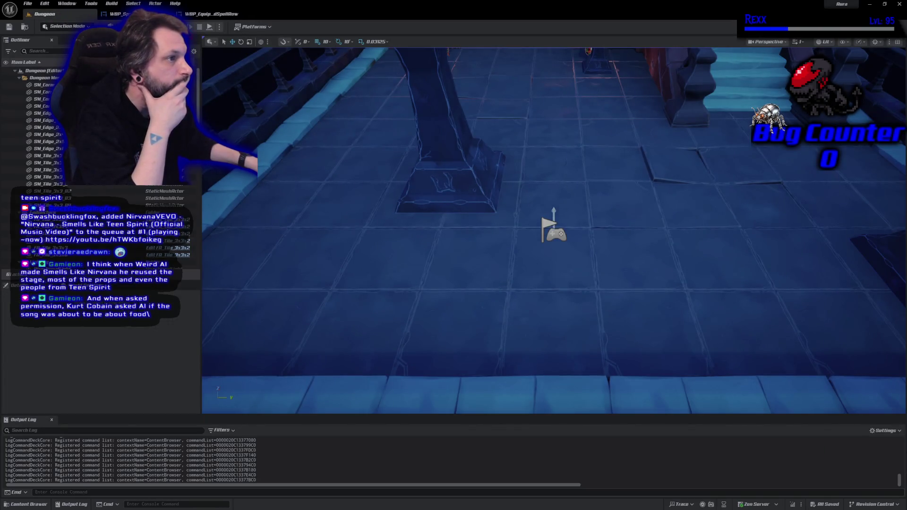
Play-test the in-game Abilities menu, then add a new 32x32 Image widget (Image_200) to the spell row.
key(alt+p)
click(796, 392)
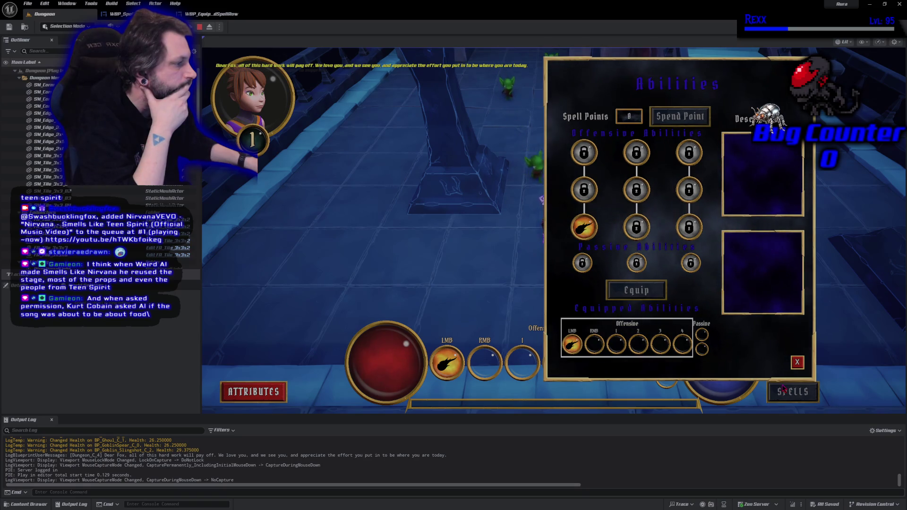
click(201, 27)
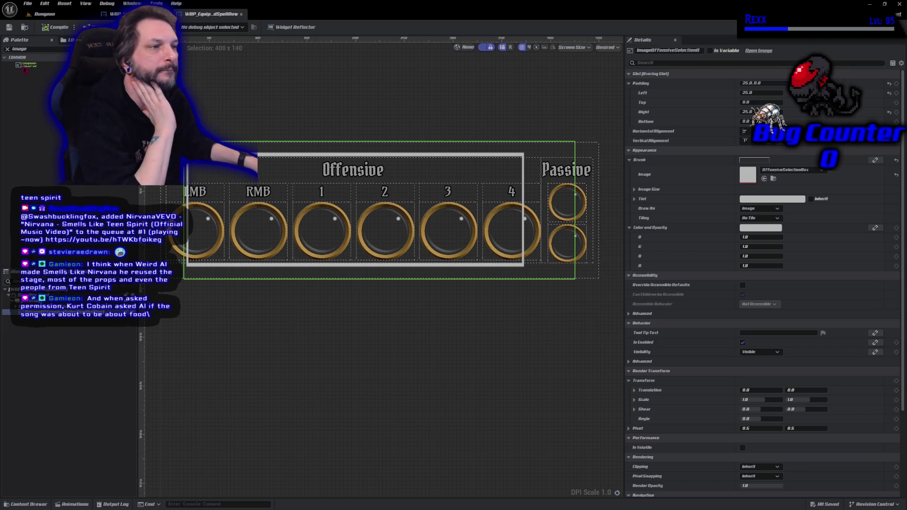
click(25, 66)
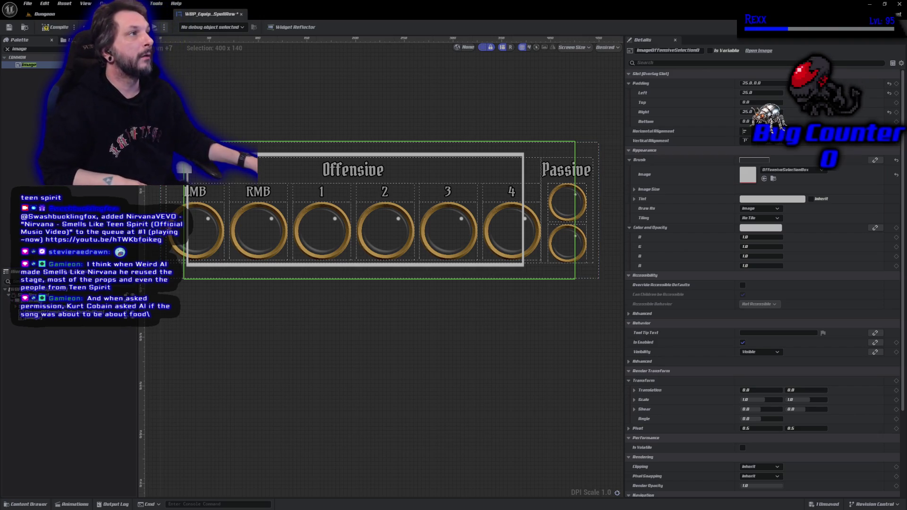
click(33, 317)
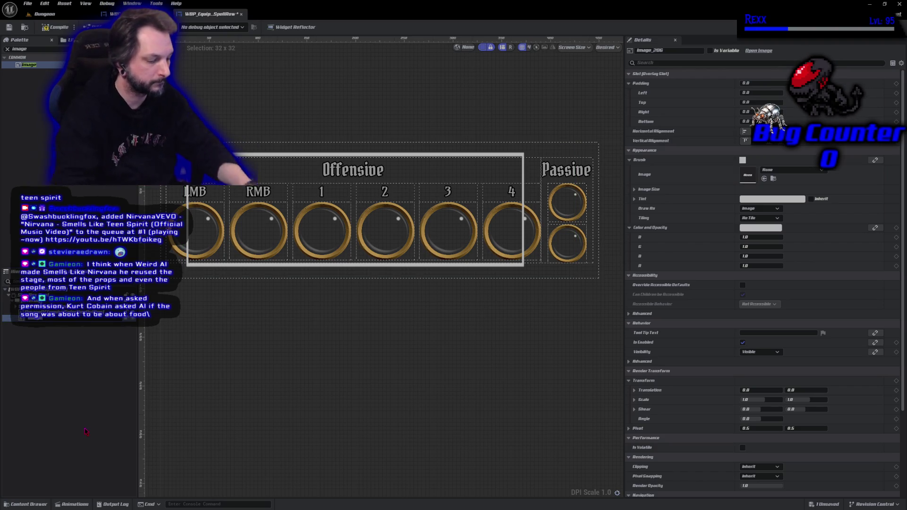
Name the new image ImagePassiveSelectionBox and compile the spell row.
text(ImagePassiveSelectionOutline)
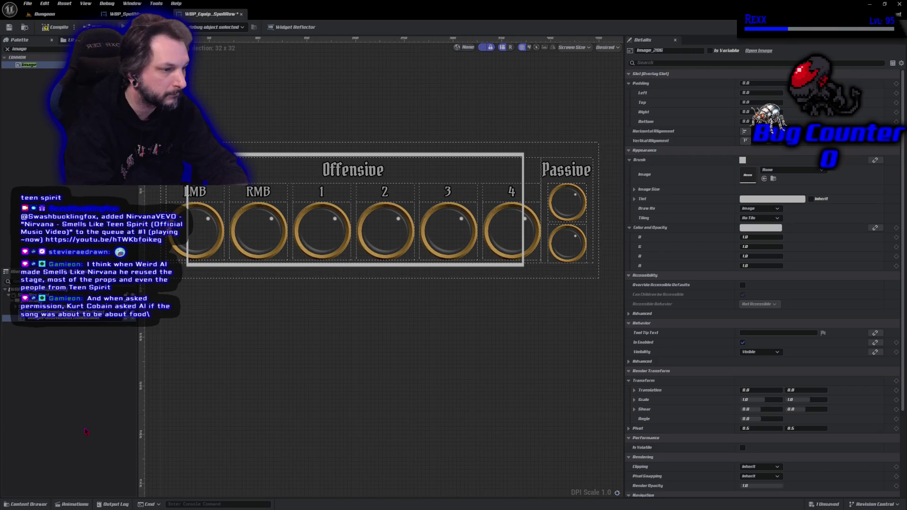
key(Return)
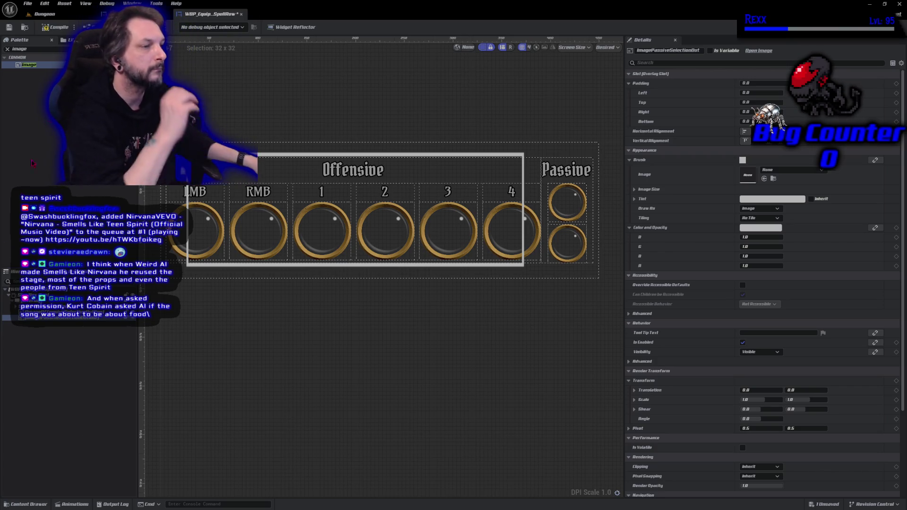
click(53, 26)
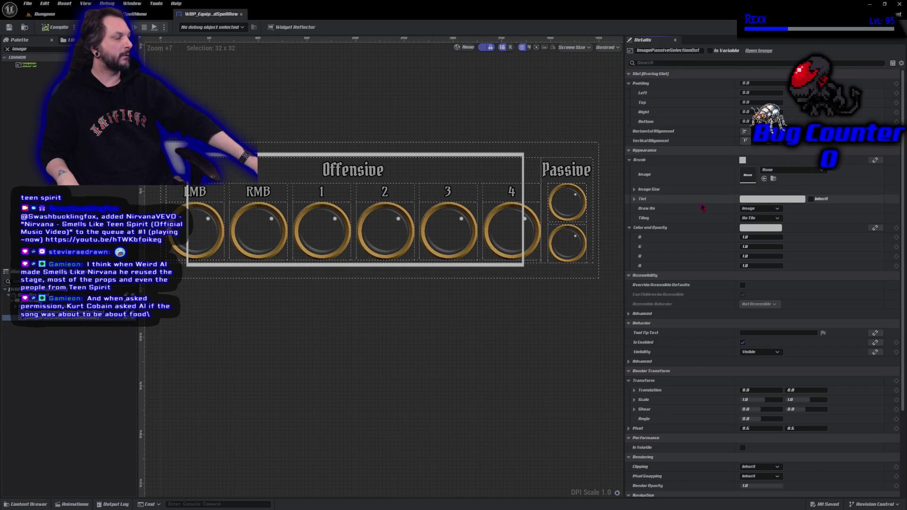
Set the image's brush to the PassiveSelectionBox texture and view it in the full spell menu.
click(790, 170)
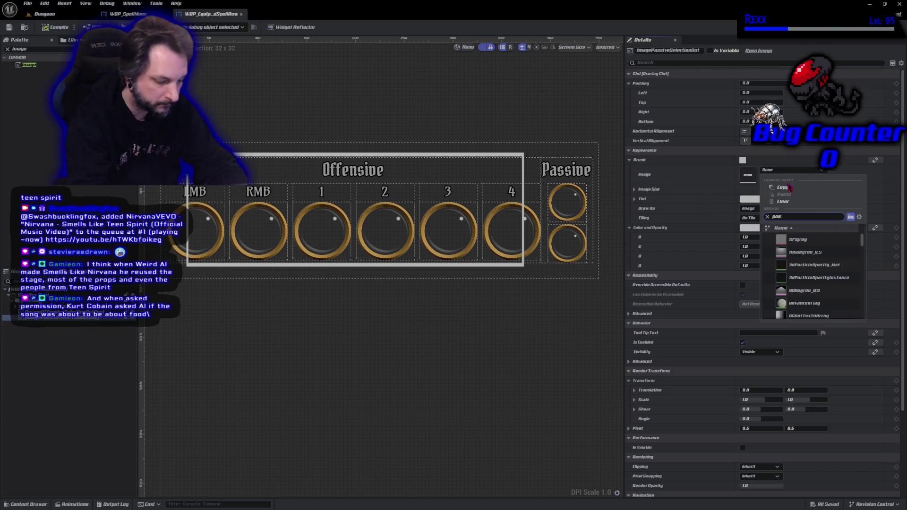
text(passiv)
key(BackSpace)
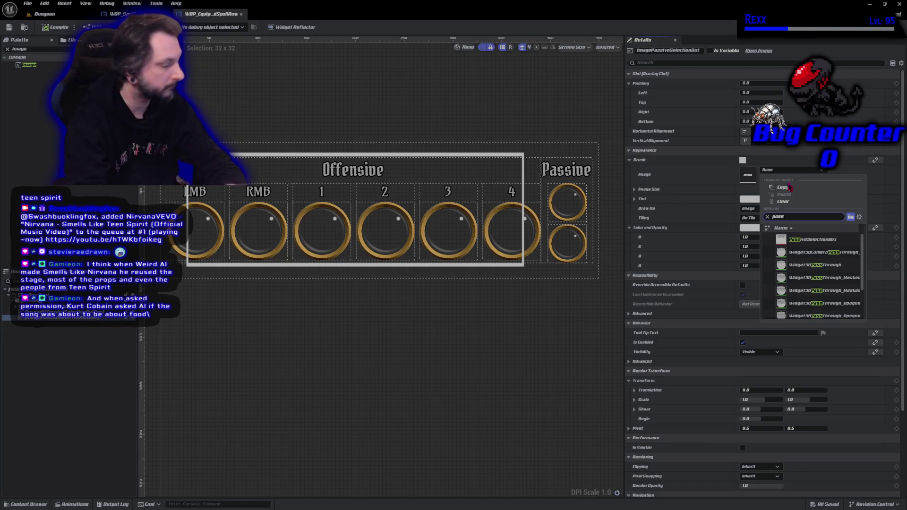
key(Return)
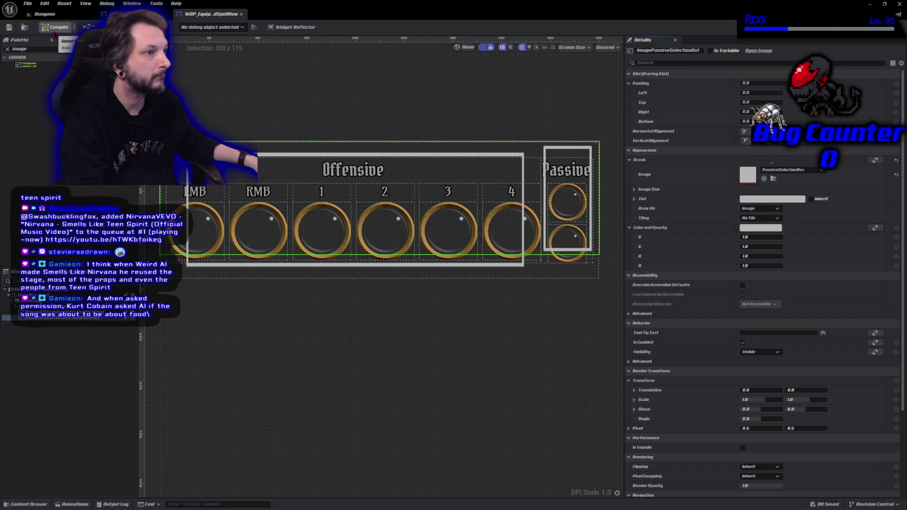
click(137, 14)
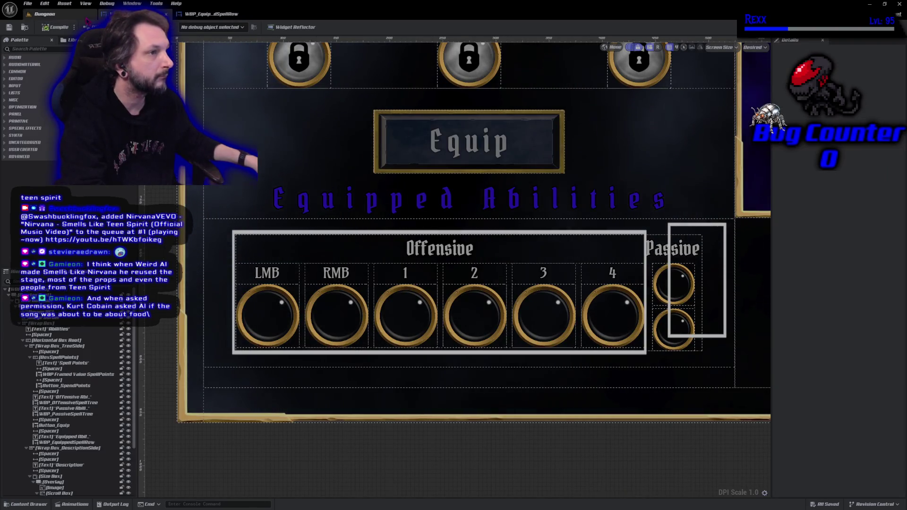
Compare the offensive and passive frame images' settings, save, and check them in the full menu layout.
click(211, 14)
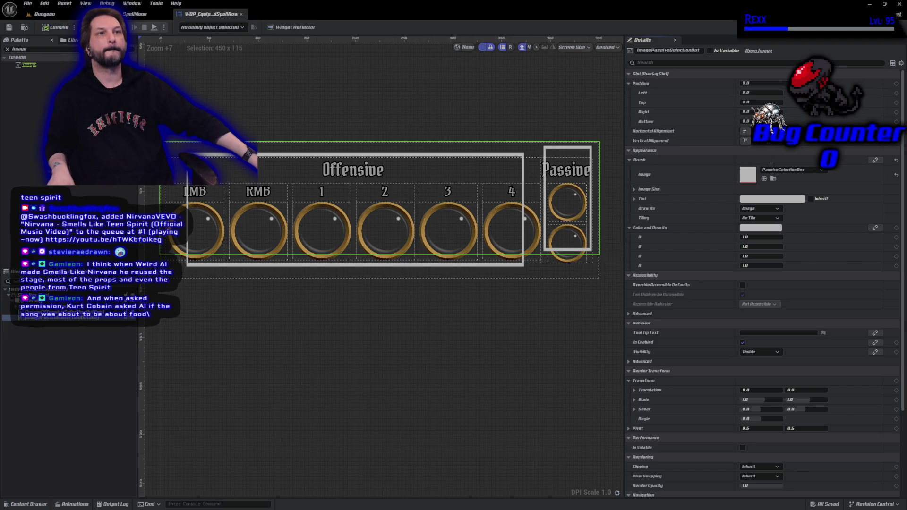
click(71, 312)
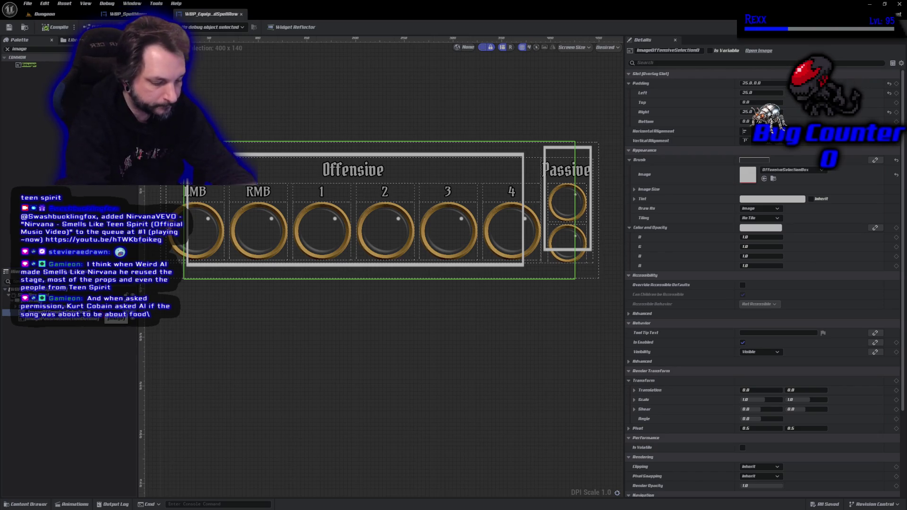
click(71, 317)
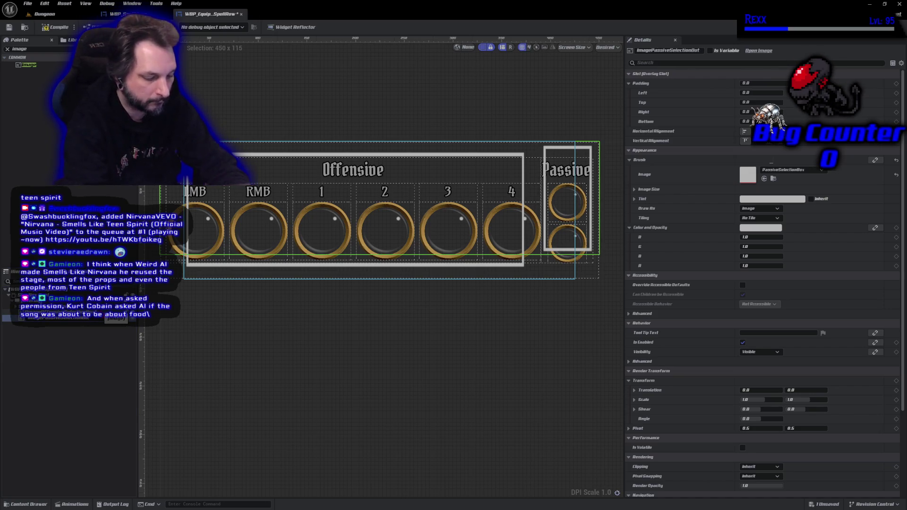
key(ctrl+s)
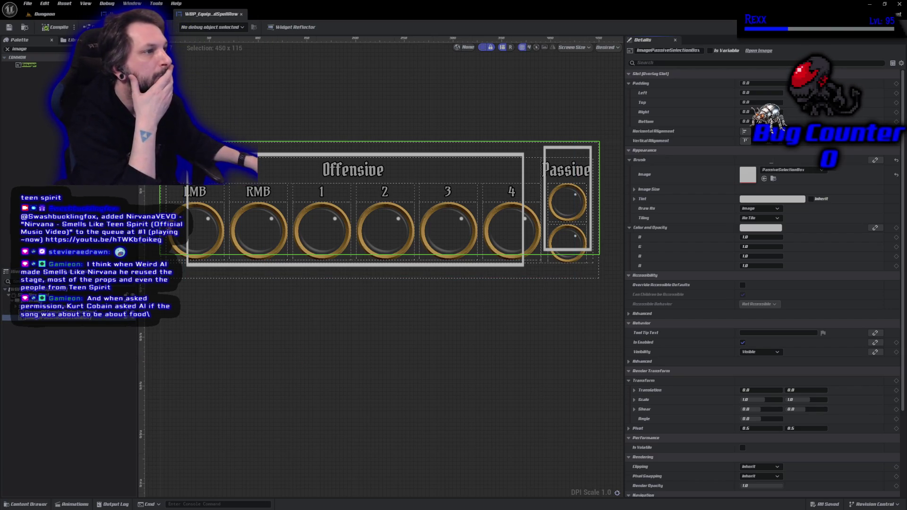
key(ctrl+Tab)
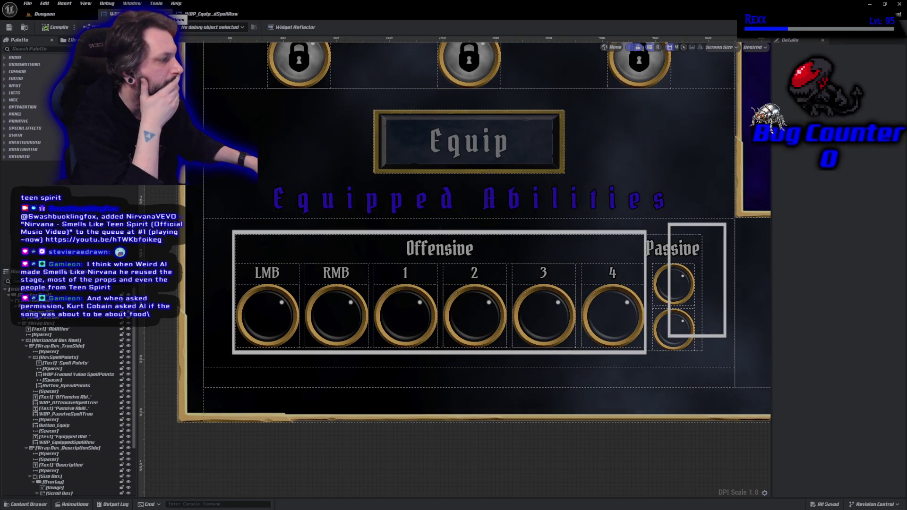
click(220, 14)
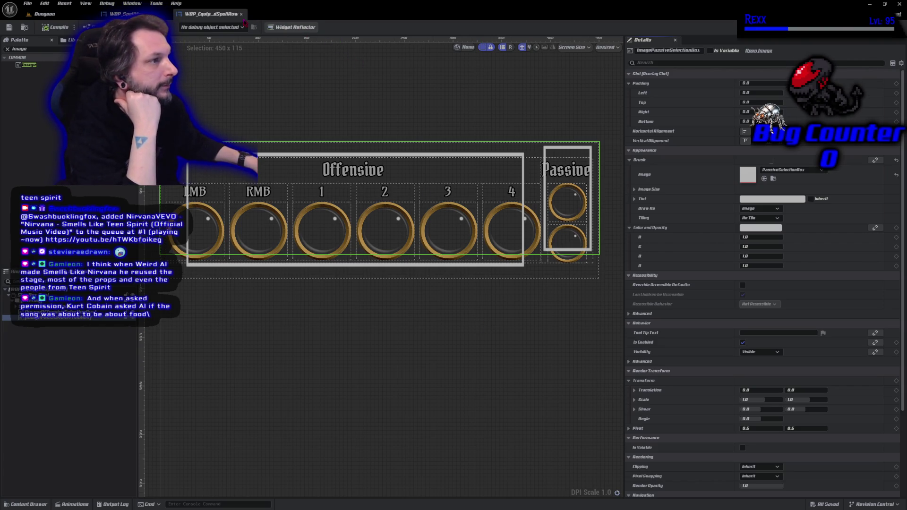
drag(218, 27, 261, 61)
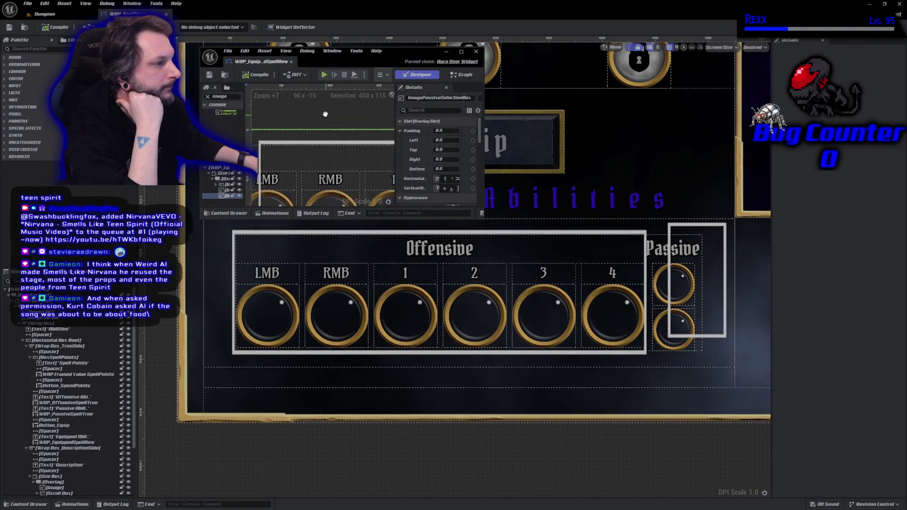
Widen the floating editor and tune the Passive frame's right padding, trying 20 and 10, ending at 25, saved.
drag(483, 141, 718, 142)
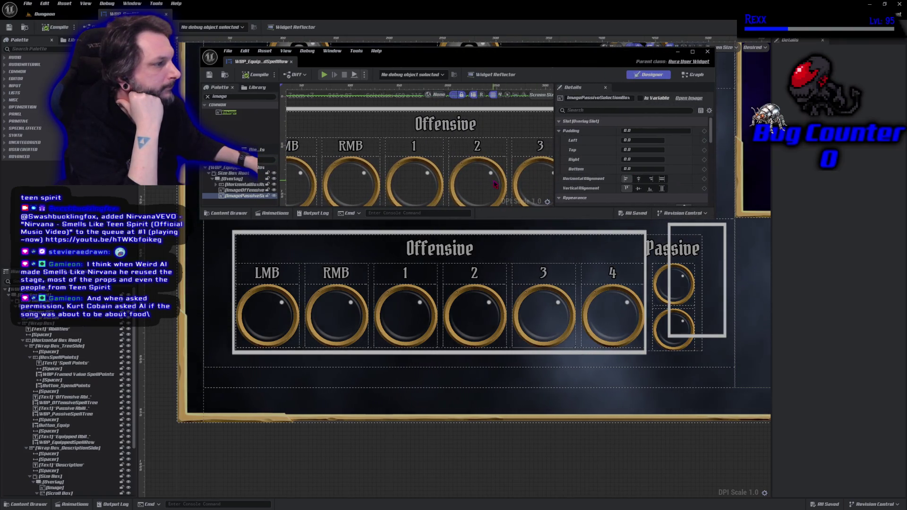
scroll(480, 185, down, 3)
drag(480, 186, 410, 167)
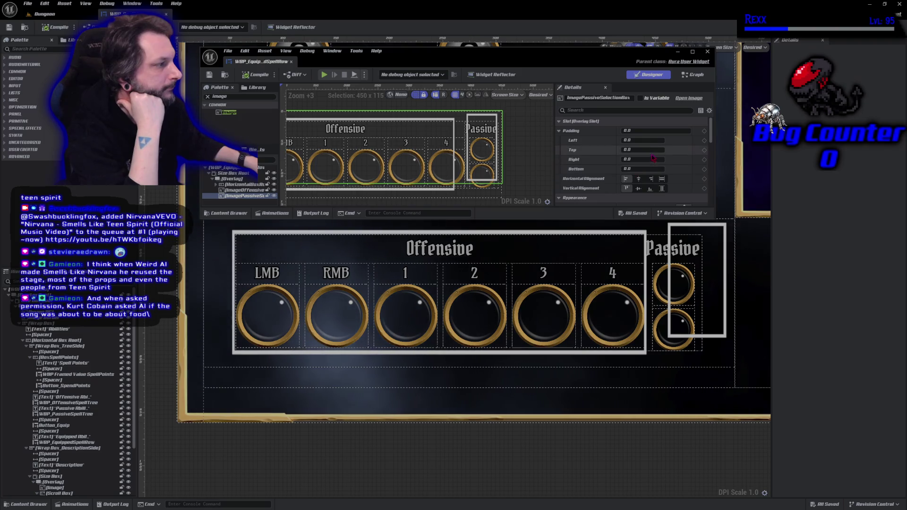
click(637, 159)
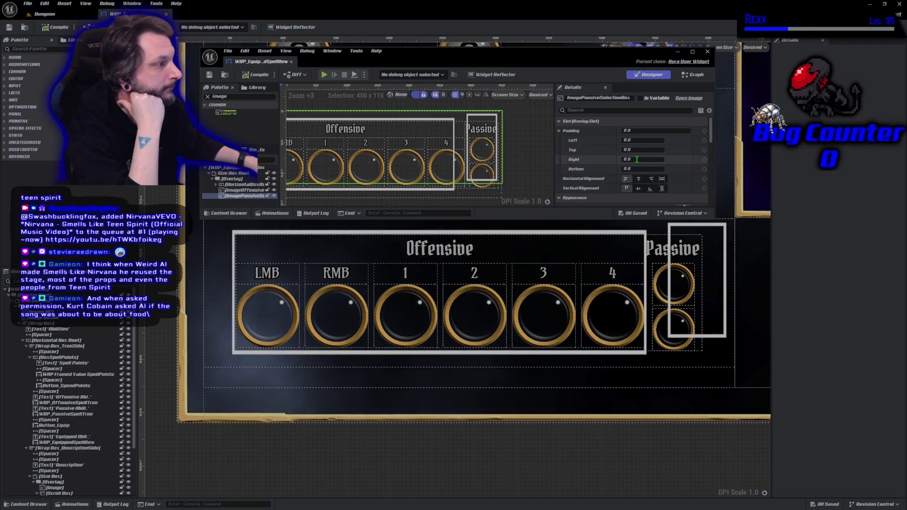
text(20)
key(Return)
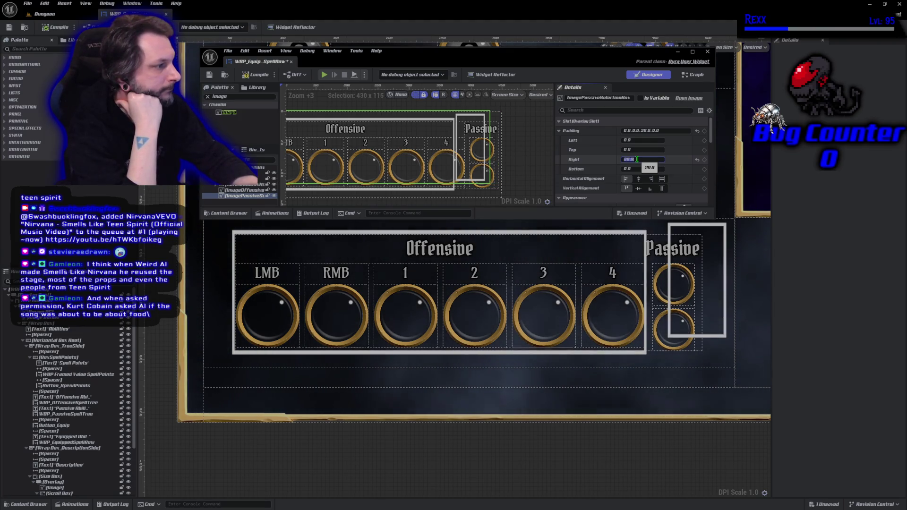
text(10)
key(Return)
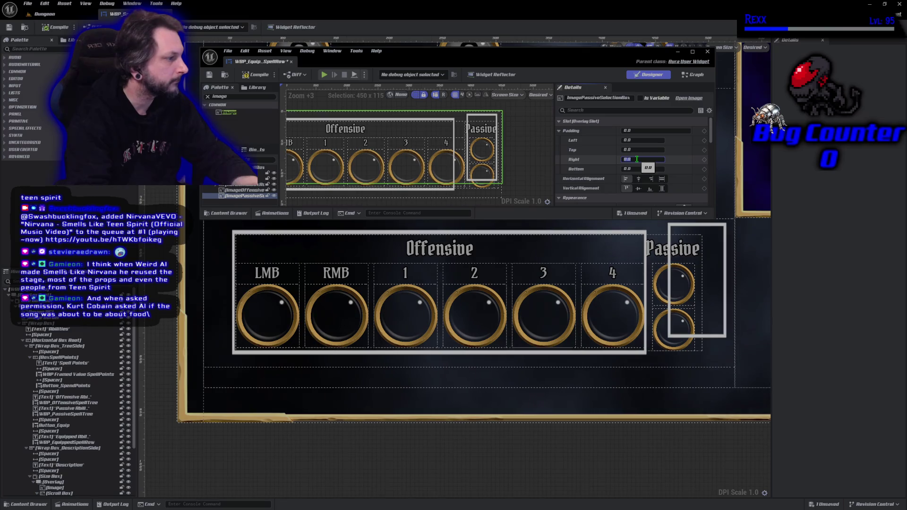
text(20)
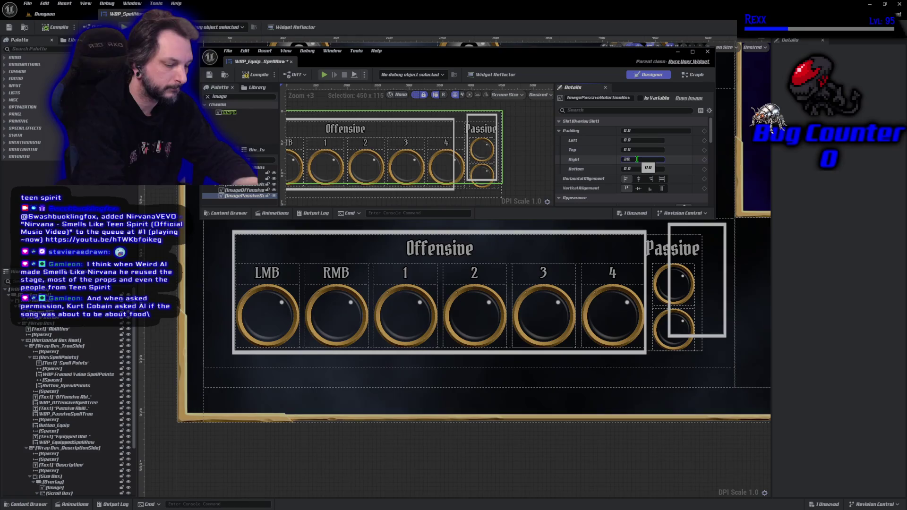
key(ctrl+s)
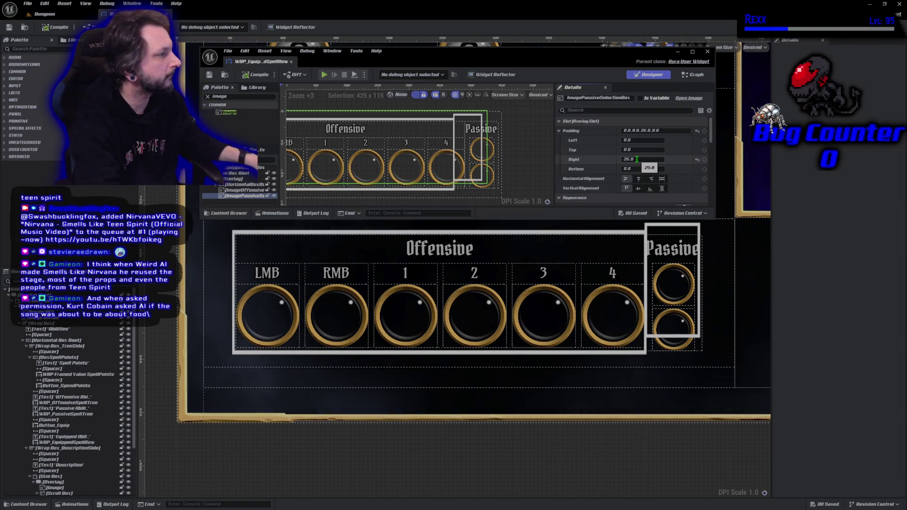
Tune the Passive frame's top padding through 25, 20 and 10 to a final 15, saving each change.
click(632, 150)
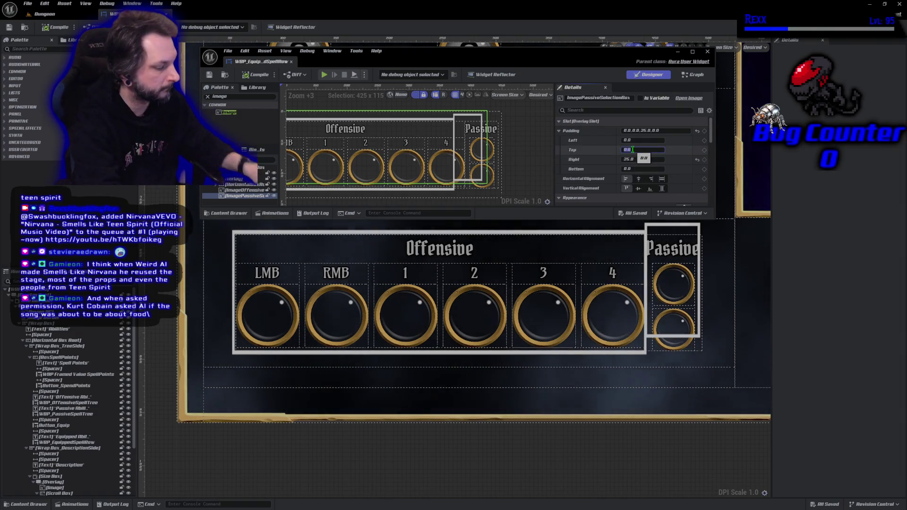
text(2)
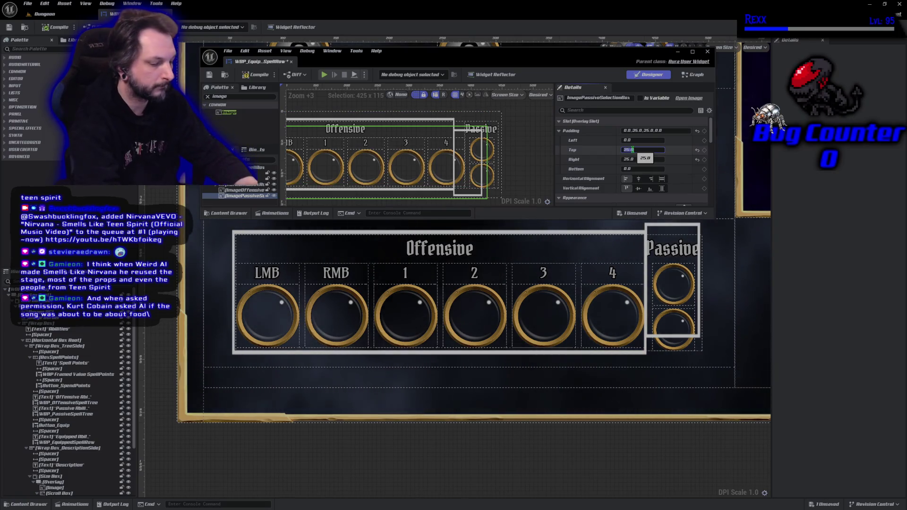
text(5)
key(Return)
key(ctrl+s)
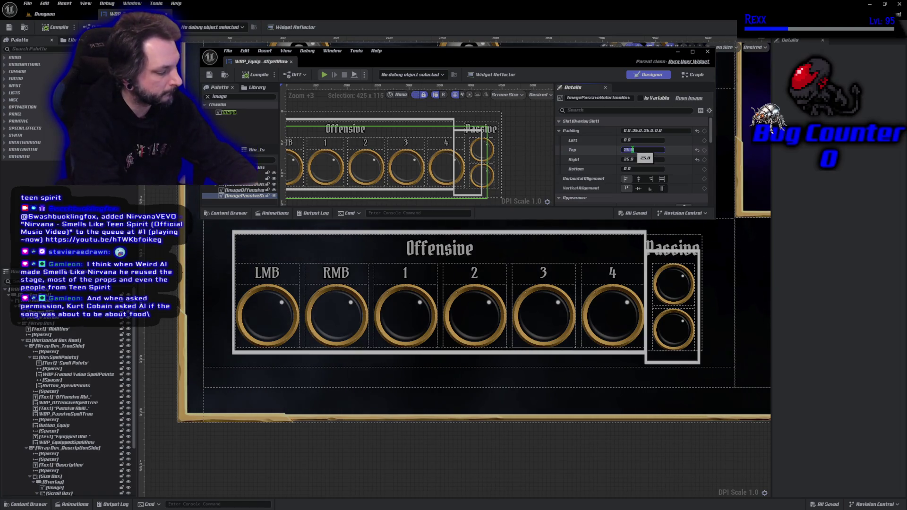
text(20)
key(Return)
key(ctrl+s)
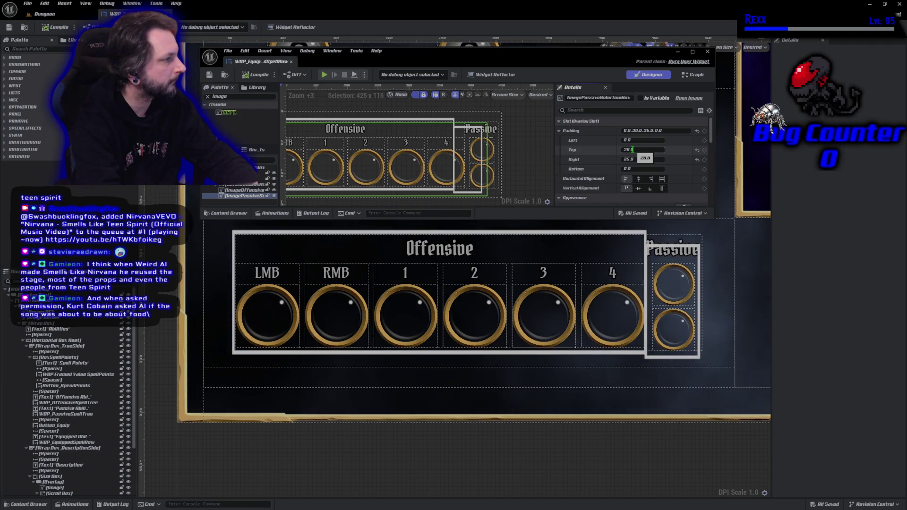
click(632, 150)
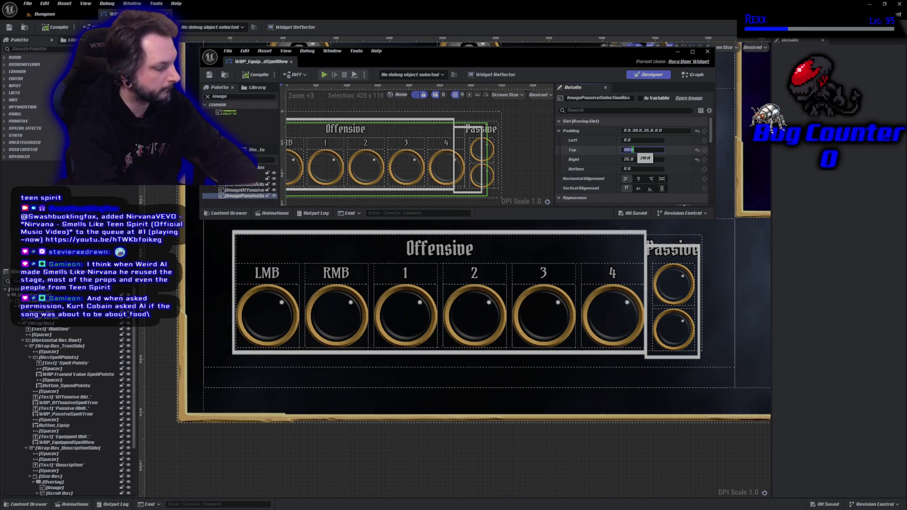
text(10)
key(Return)
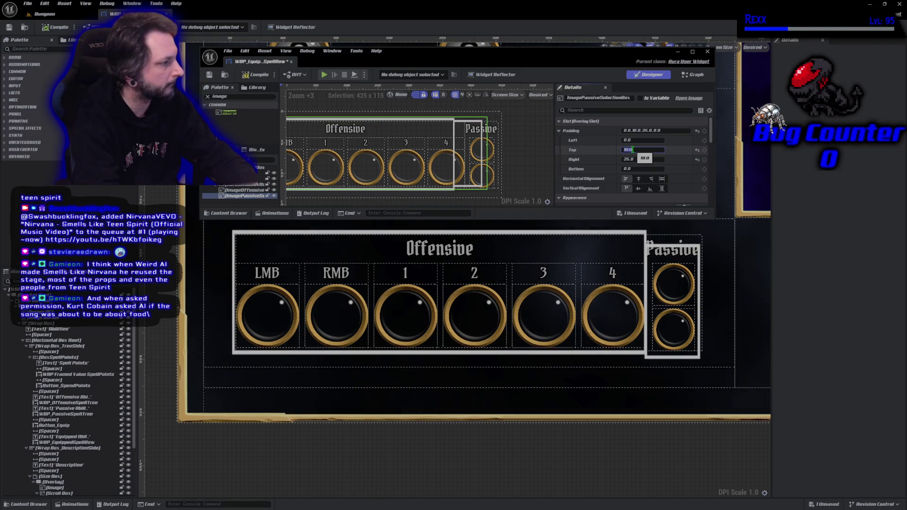
key(ctrl+s)
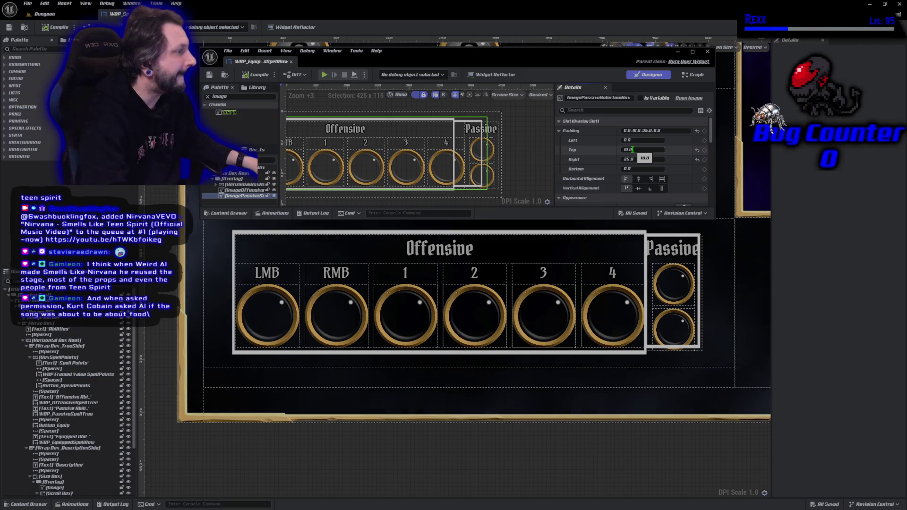
click(632, 150)
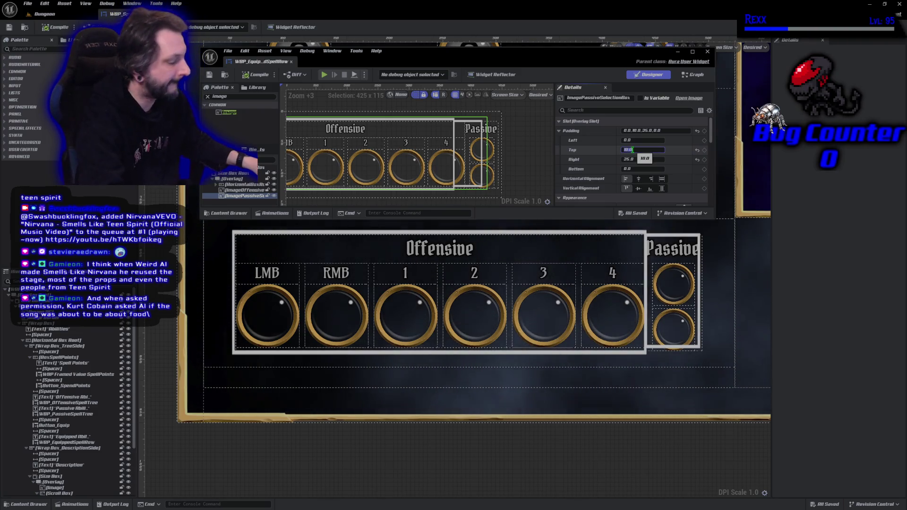
text(15)
key(Return)
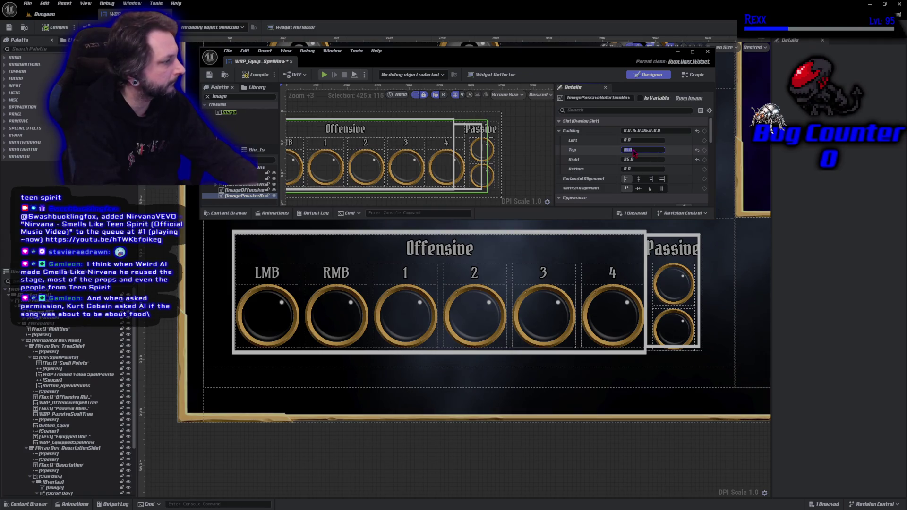
key(ctrl+s)
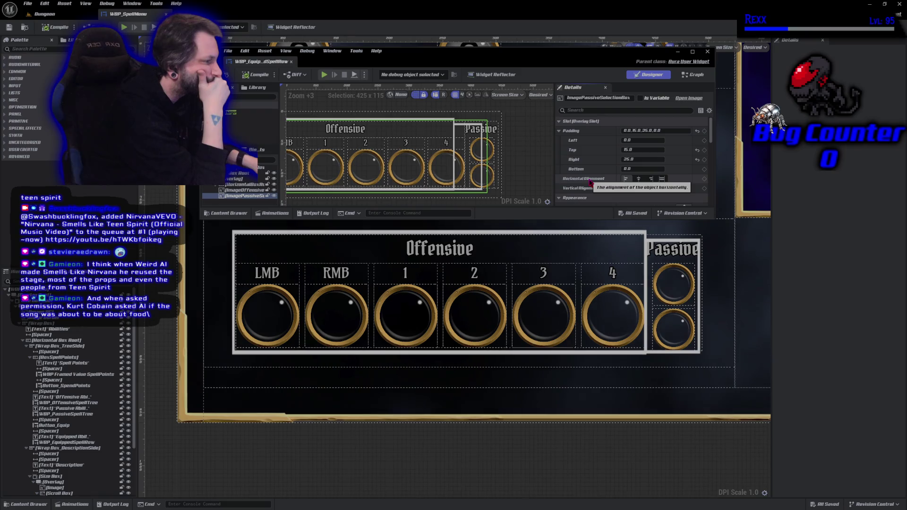
Try Center, Fill and Top vertical alignment on the Passive frame and compile.
click(639, 189)
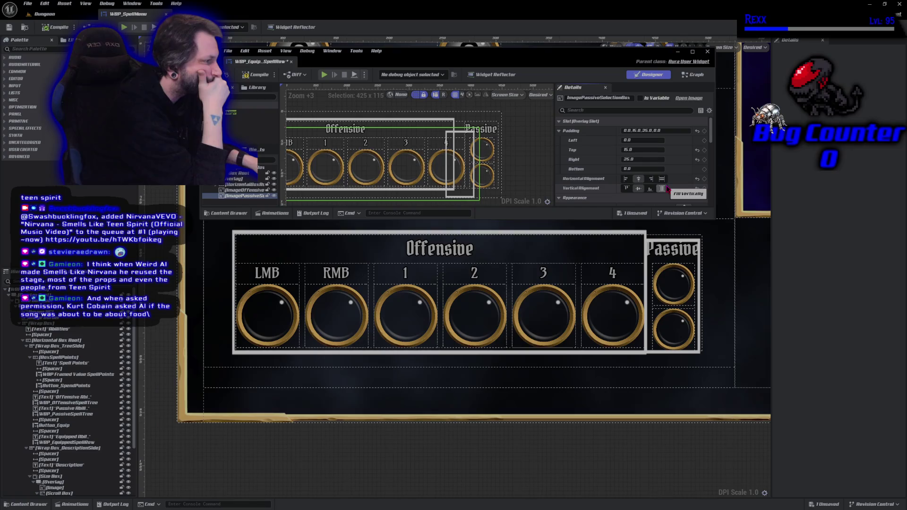
click(664, 189)
click(662, 179)
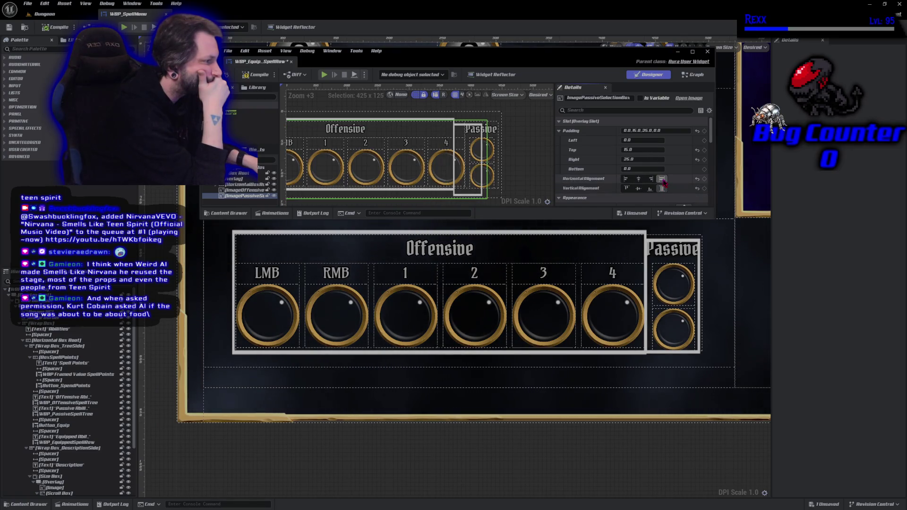
click(626, 189)
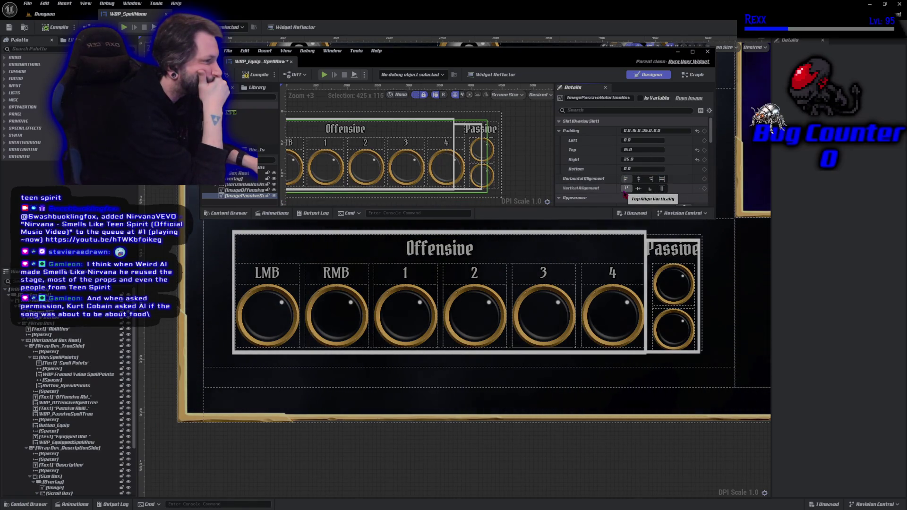
click(251, 76)
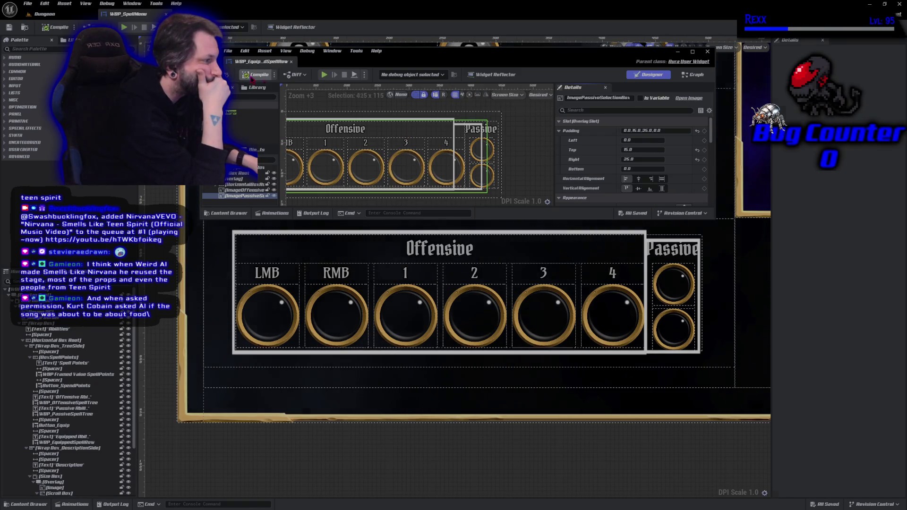
Centre the Passive frame horizontally and reset its top padding to 0, compiling and saving.
click(639, 180)
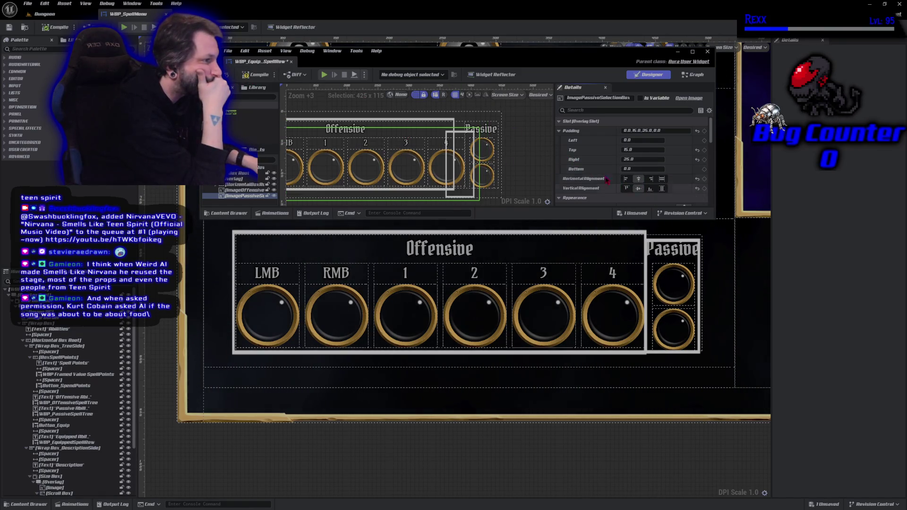
click(259, 77)
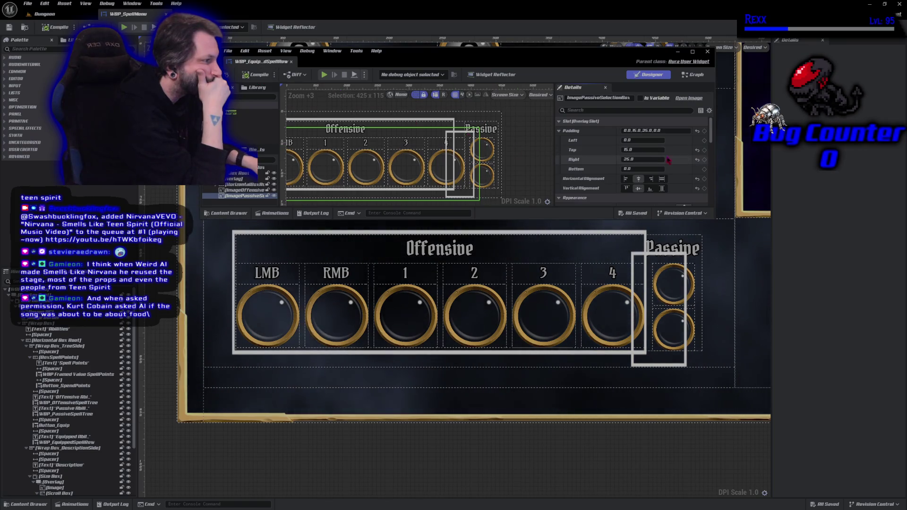
click(700, 152)
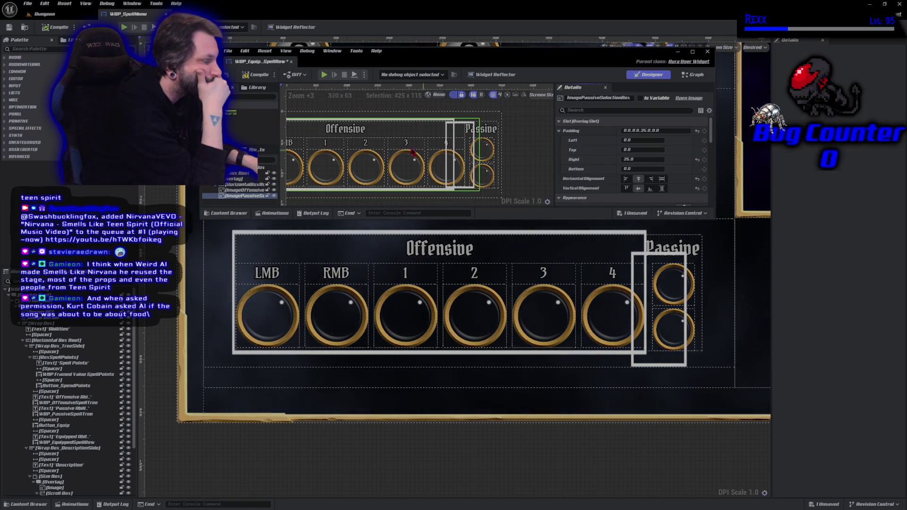
click(258, 77)
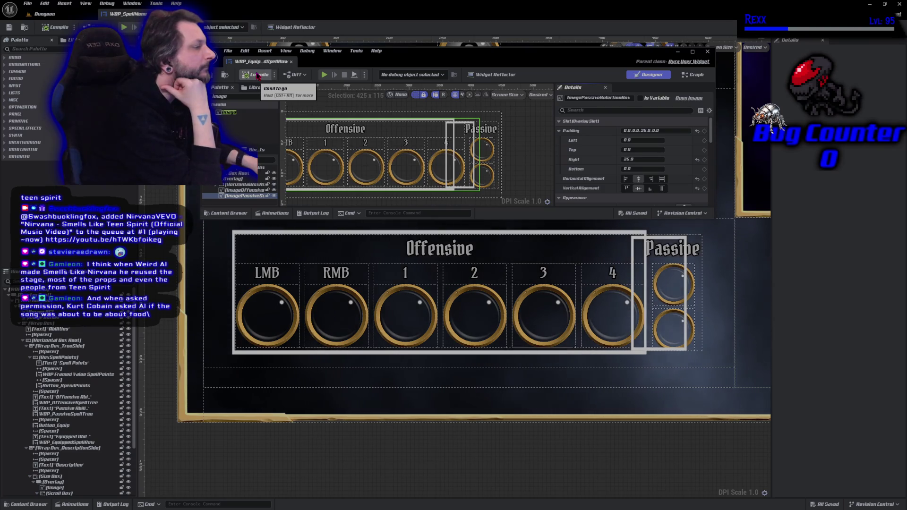
Reset the Passive frame's right padding, then try a right padding of 10 and compile.
click(697, 160)
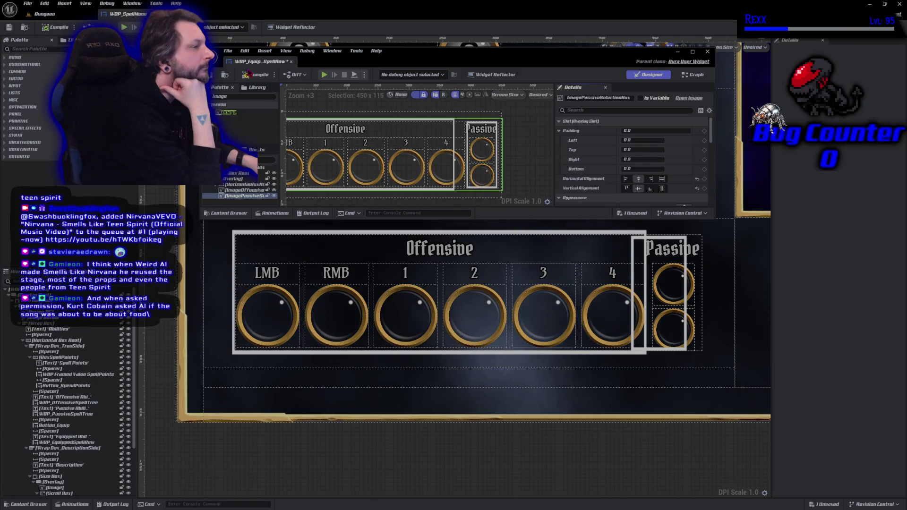
click(247, 76)
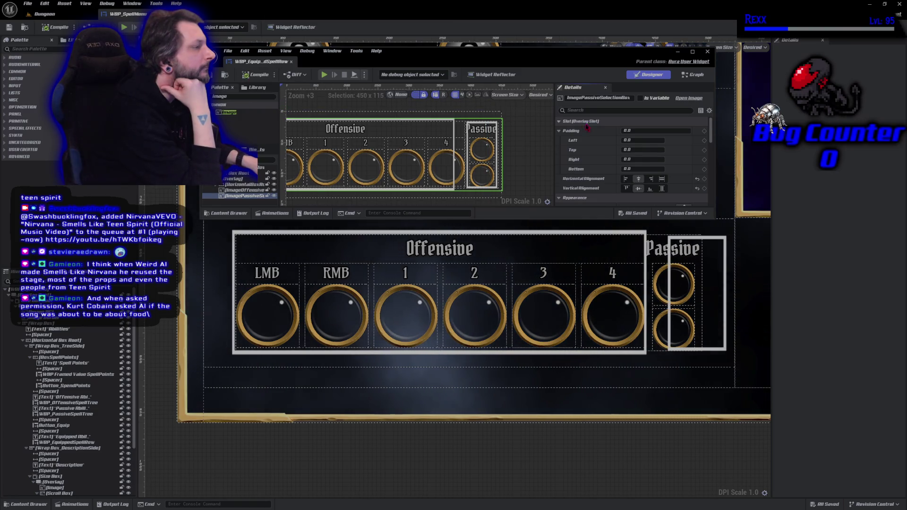
click(635, 159)
text(10)
key(Return)
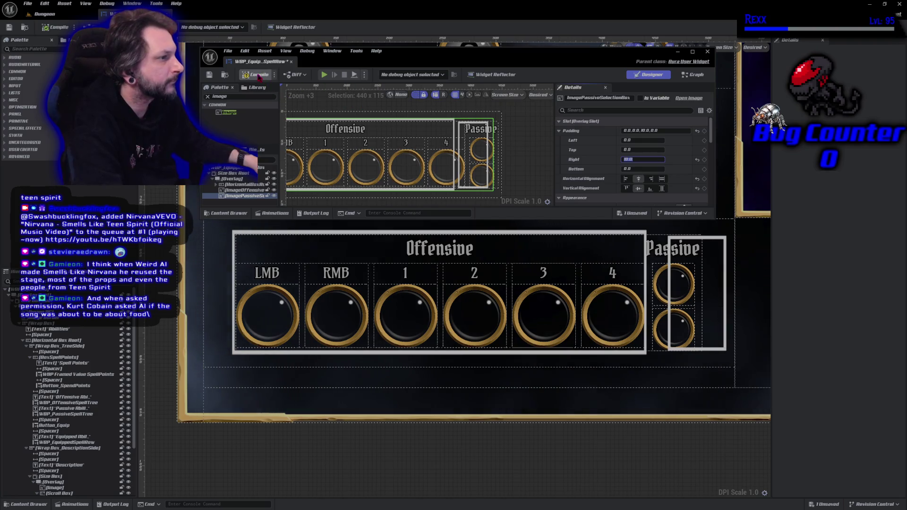
click(259, 74)
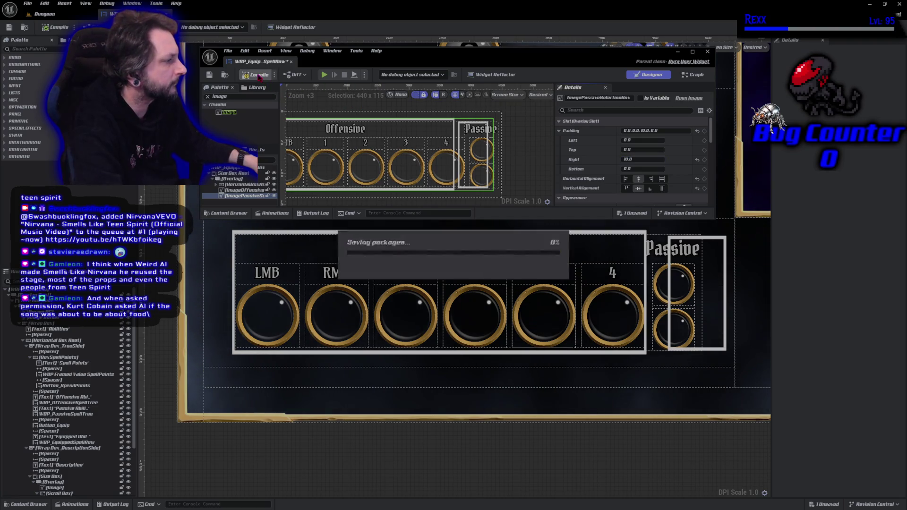
Change the right padding to 15, compile, and set the frame to fill vertically.
click(642, 161)
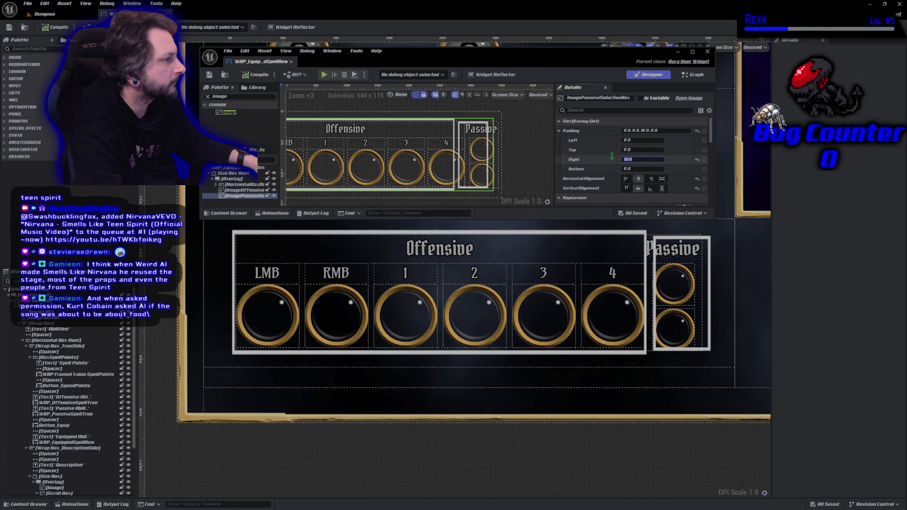
text(15)
key(Return)
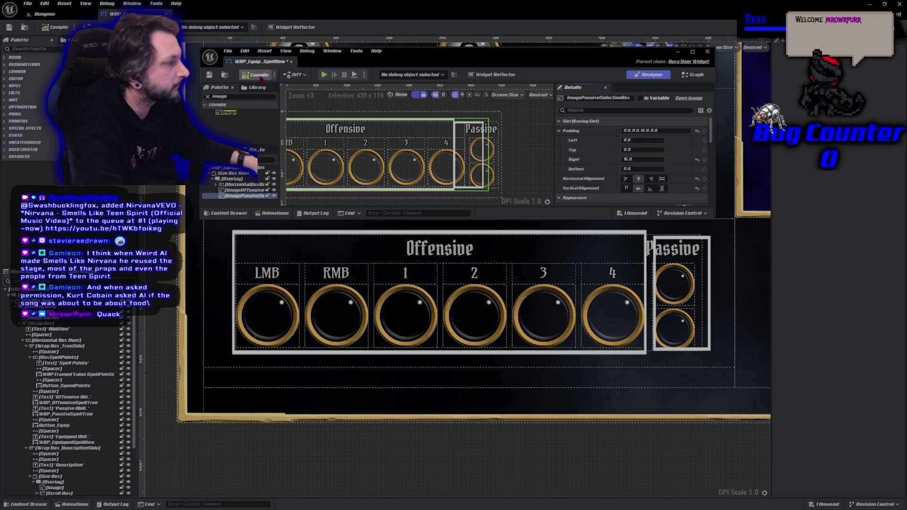
click(260, 75)
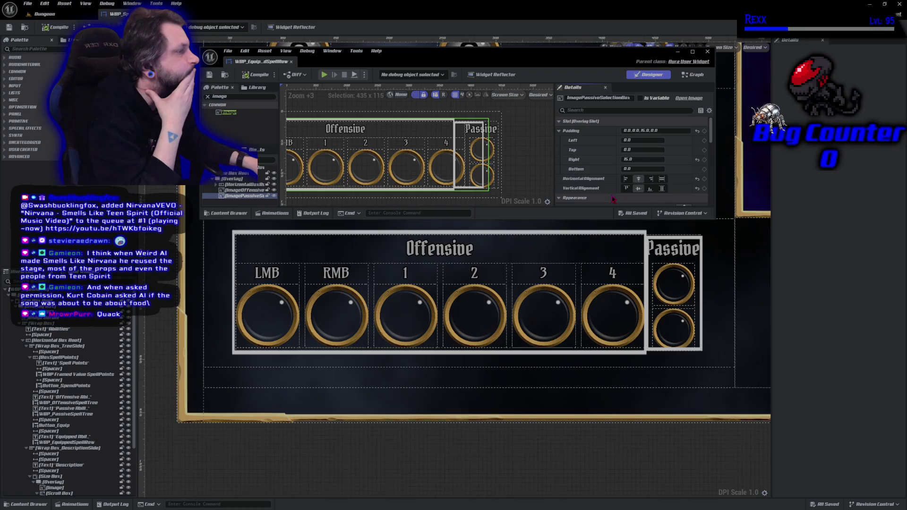
click(662, 189)
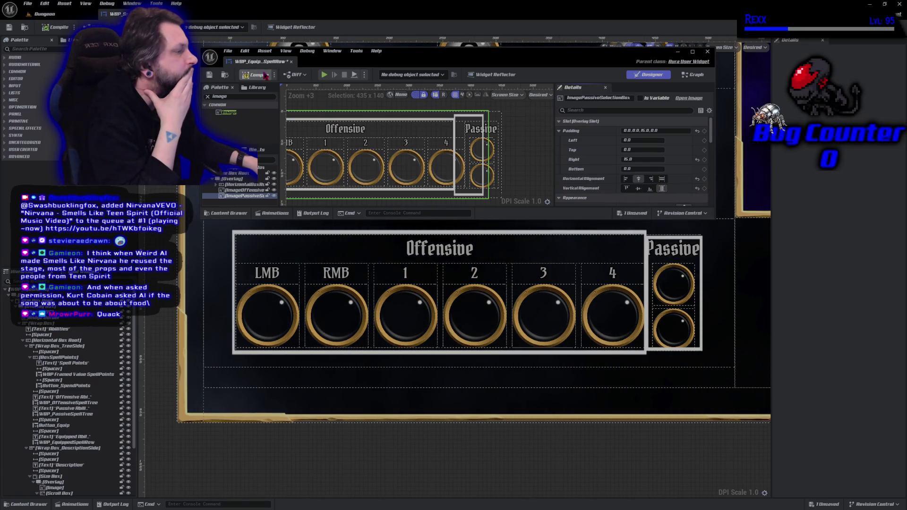
Set the Passive frame's top padding to 5 and compile.
click(265, 75)
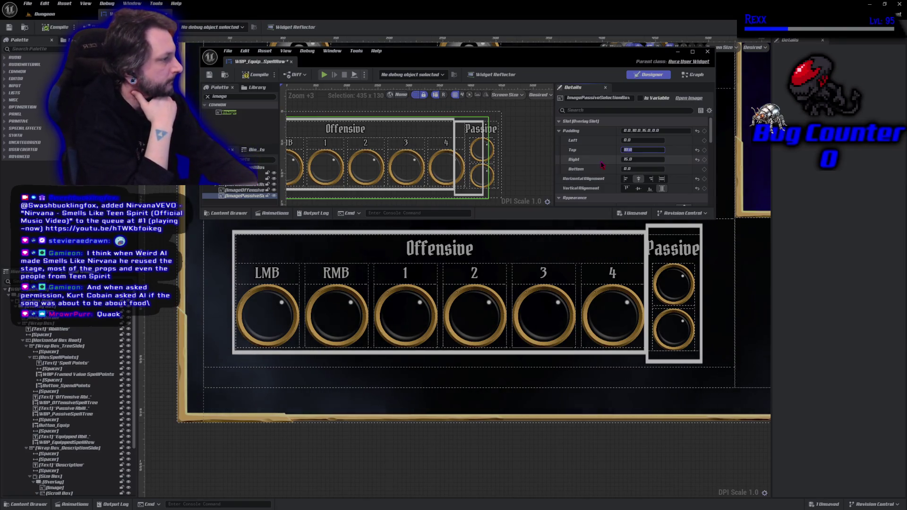
key(Return)
key(ctrl+s)
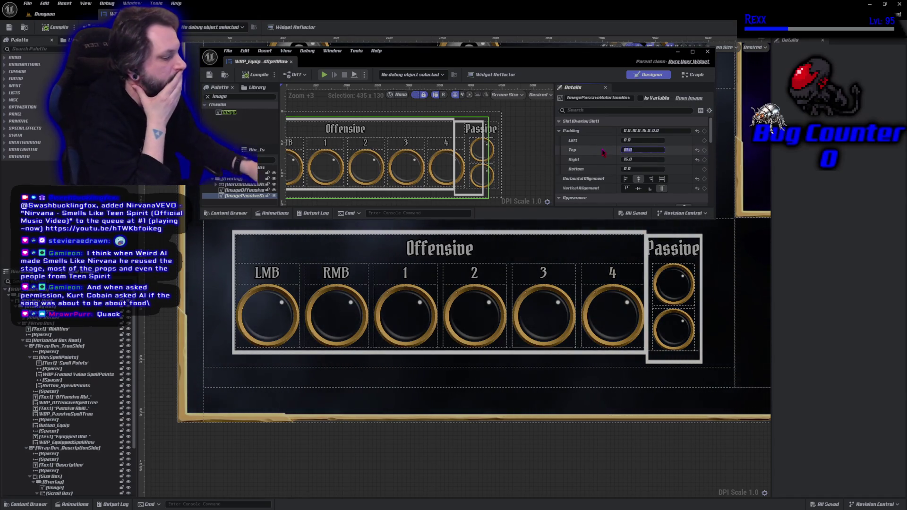
text(5)
key(Return)
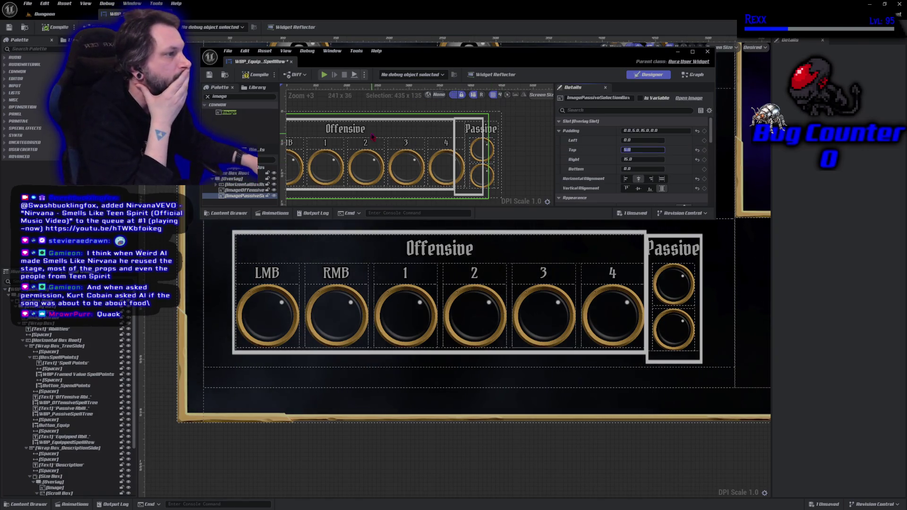
click(258, 75)
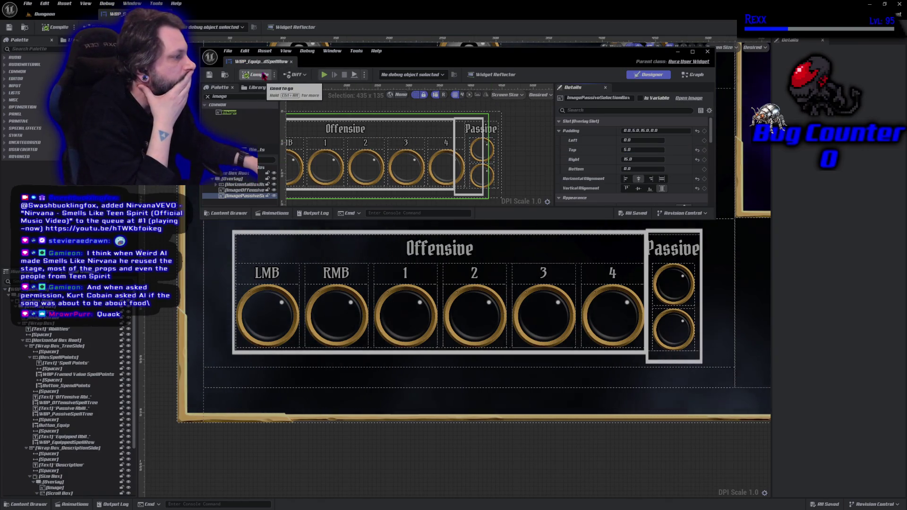
Set the Passive frame's bottom padding to 5 and save.
click(632, 169)
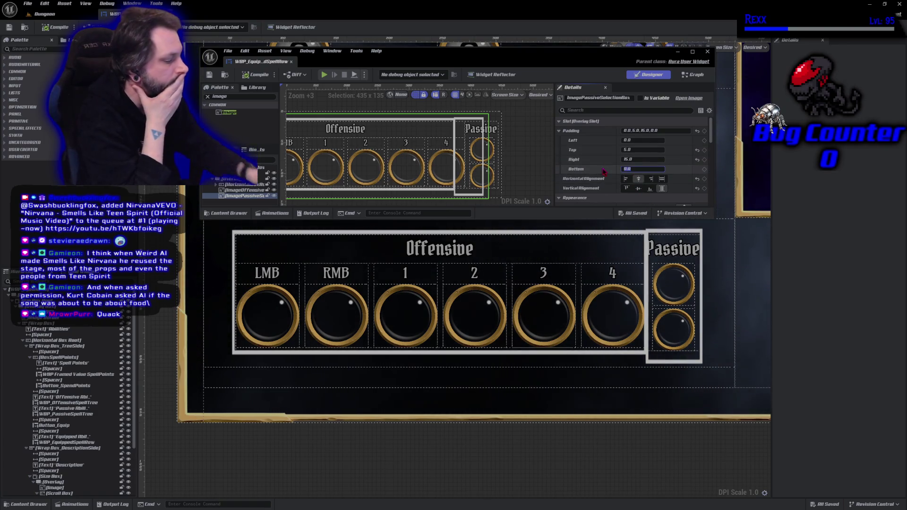
text(5)
key(Return)
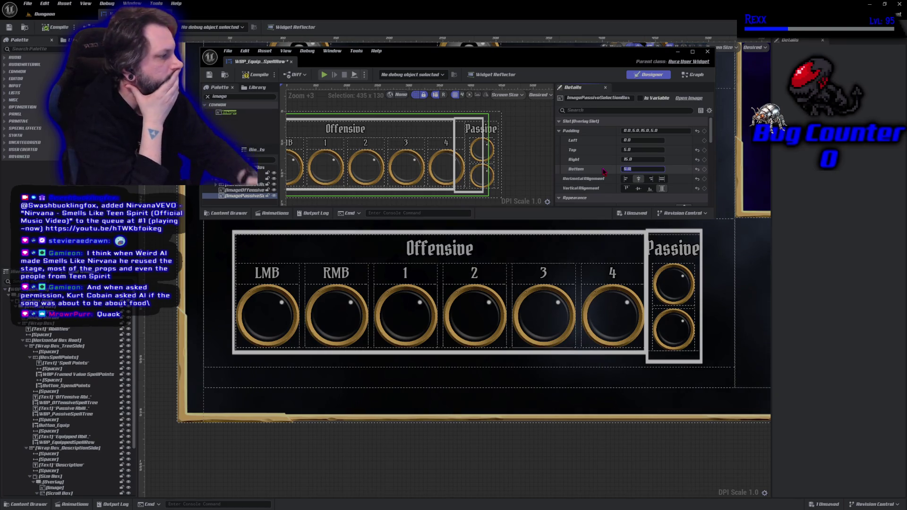
key(ctrl+s)
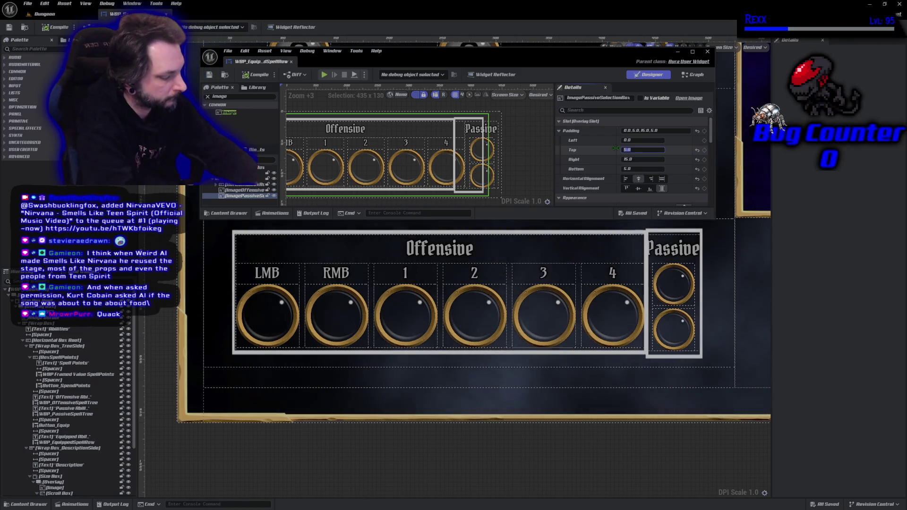
Try top padding values of 6 and then 7, saving after each.
text(6)
key(Return)
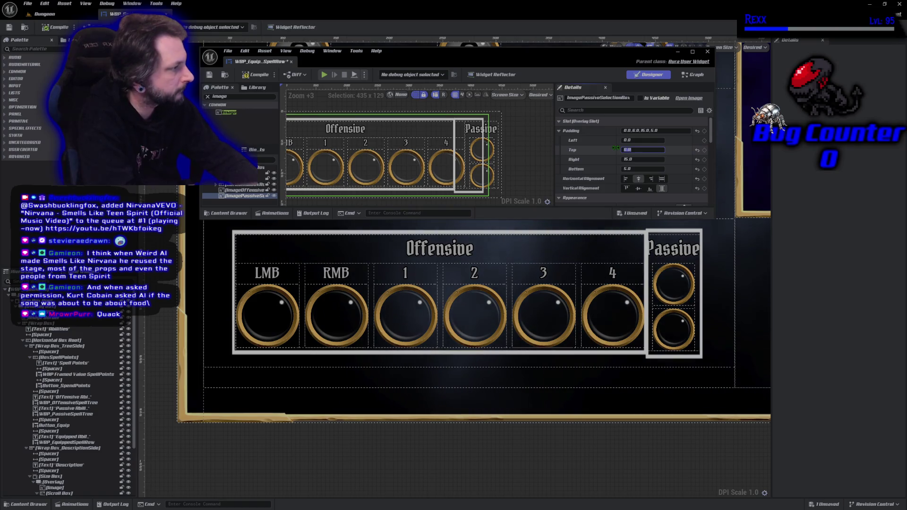
key(ctrl+s)
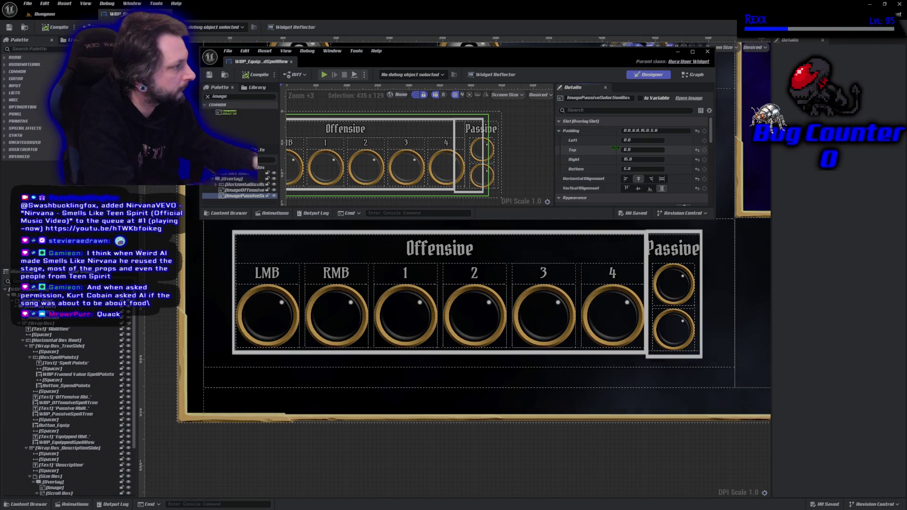
text(7)
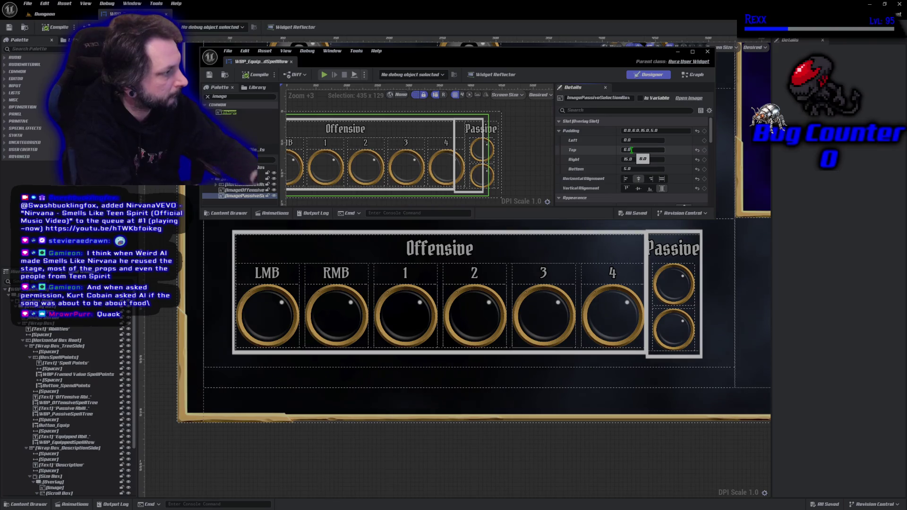
key(ctrl+z)
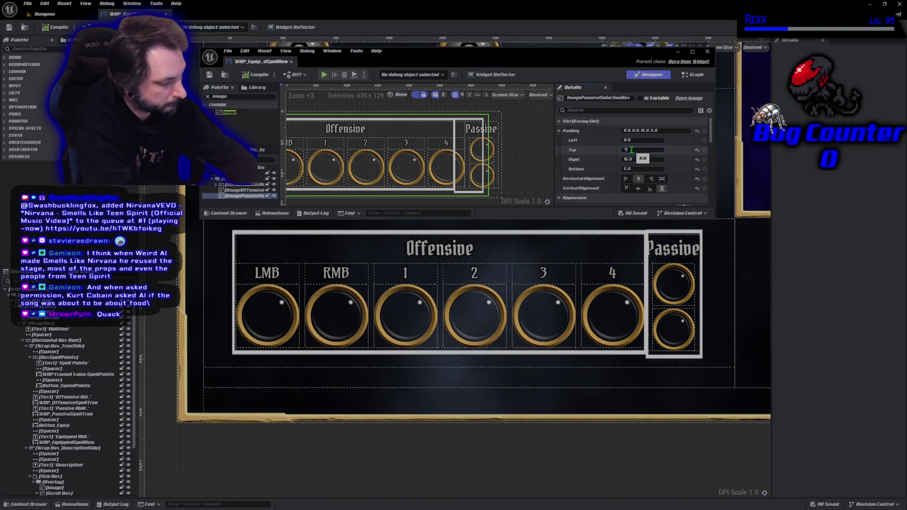
text(7)
key(Return)
key(ctrl+s)
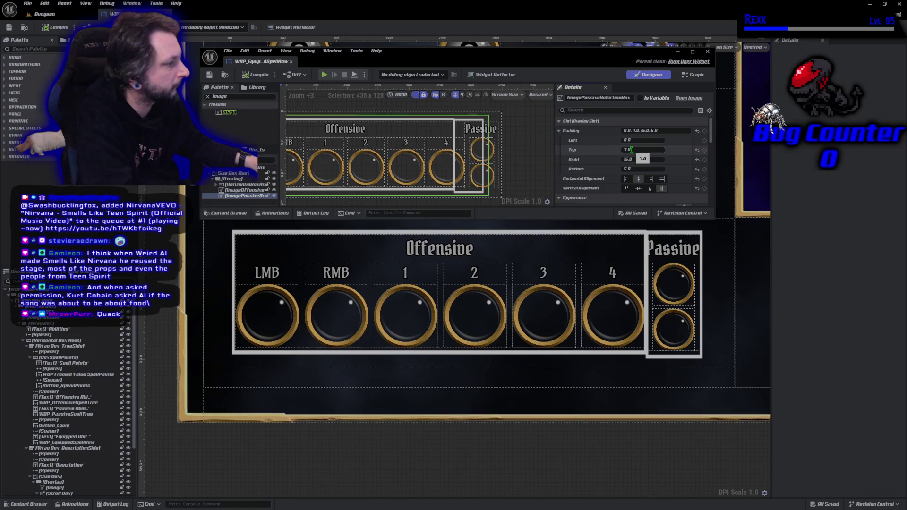
Return the top padding to 6 and recompile the widget.
click(639, 149)
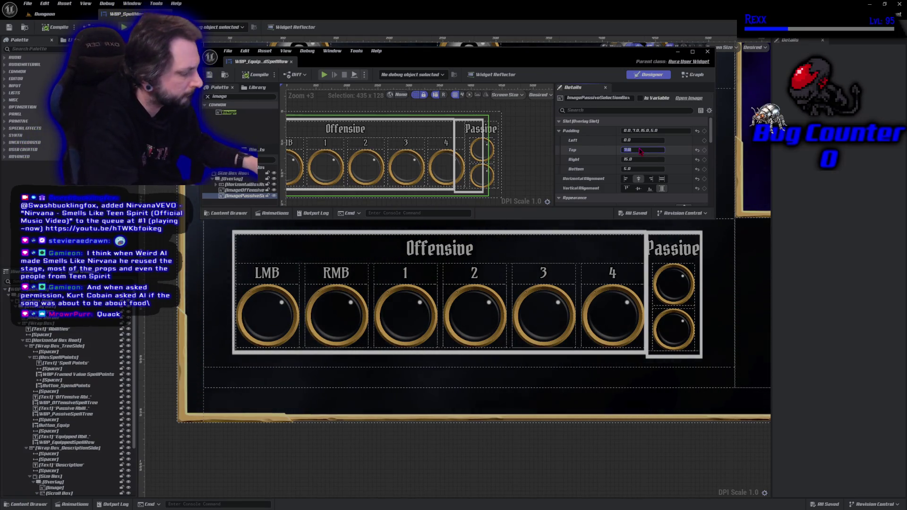
click(259, 75)
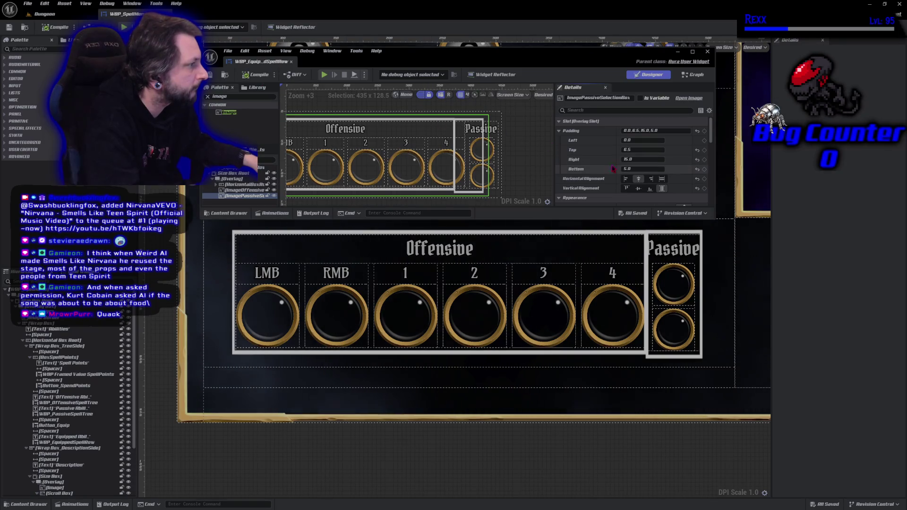
click(639, 150)
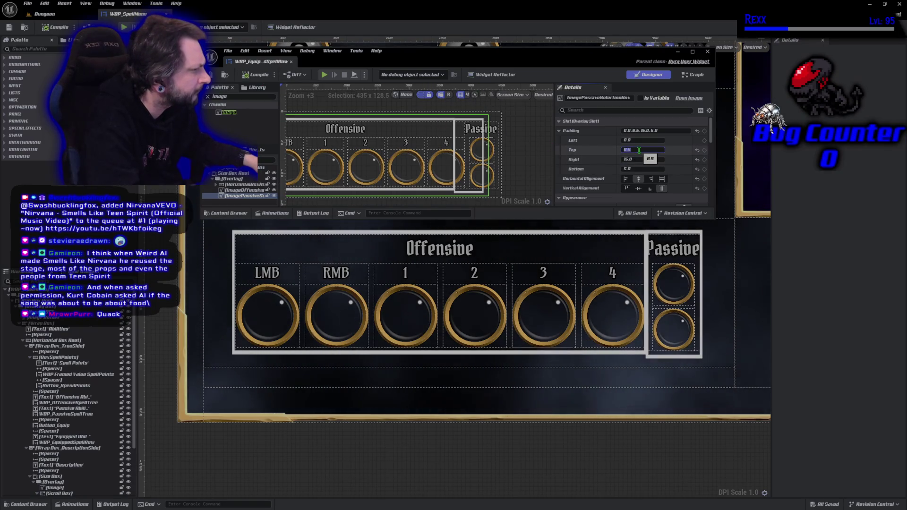
text(6)
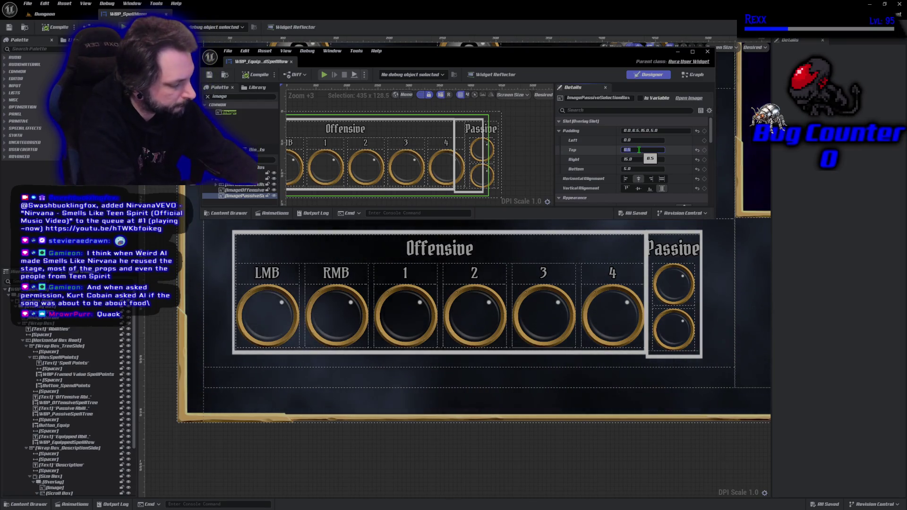
key(Return)
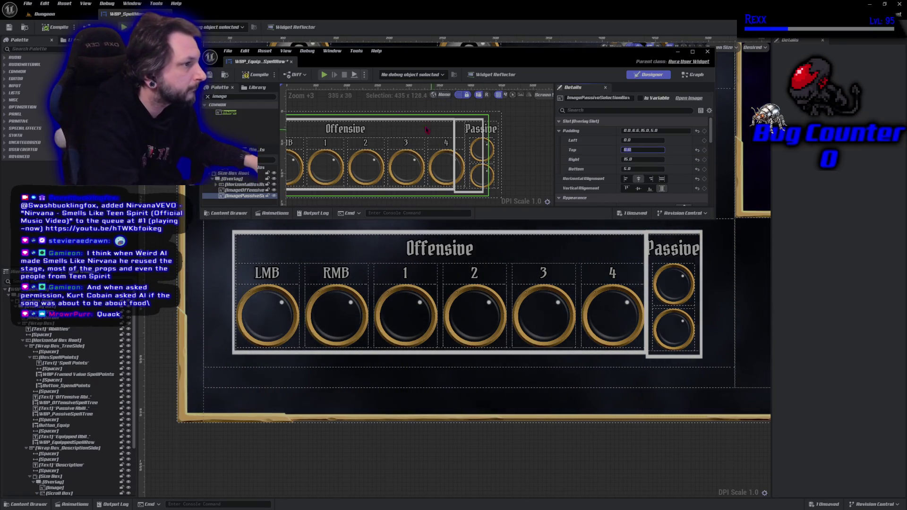
click(256, 75)
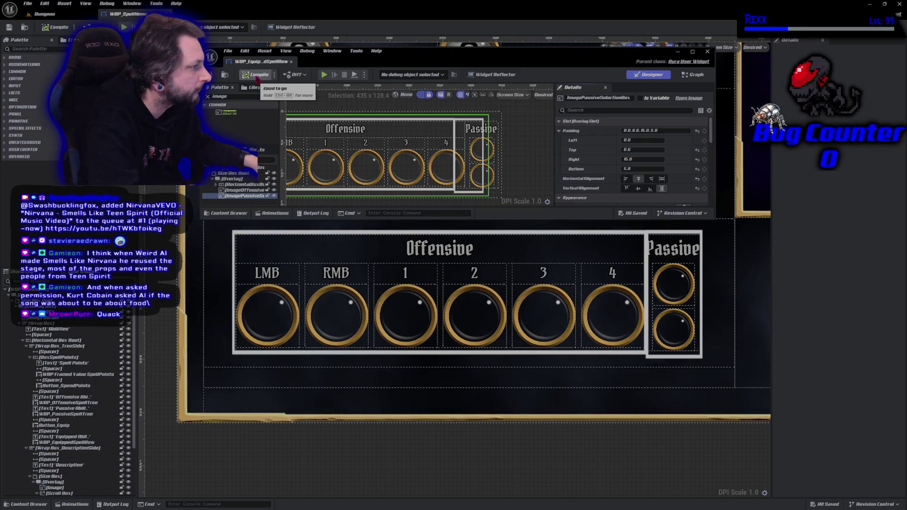
Test a top padding of 6.8, then restore it to 6.6 and compile.
click(623, 150)
text(6.8)
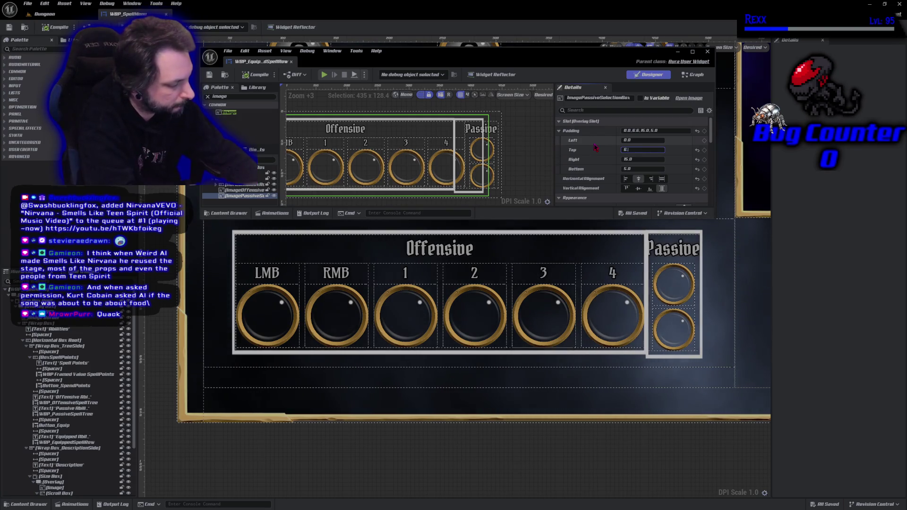
key(Return)
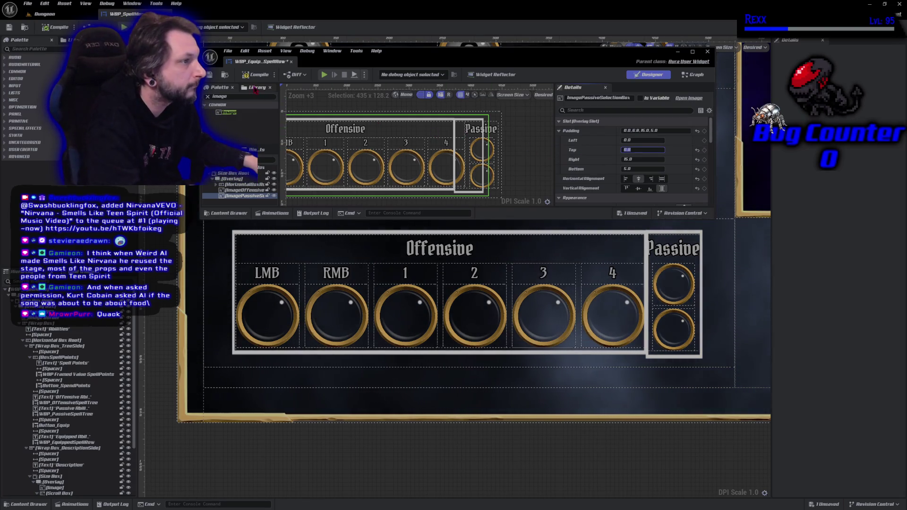
click(255, 76)
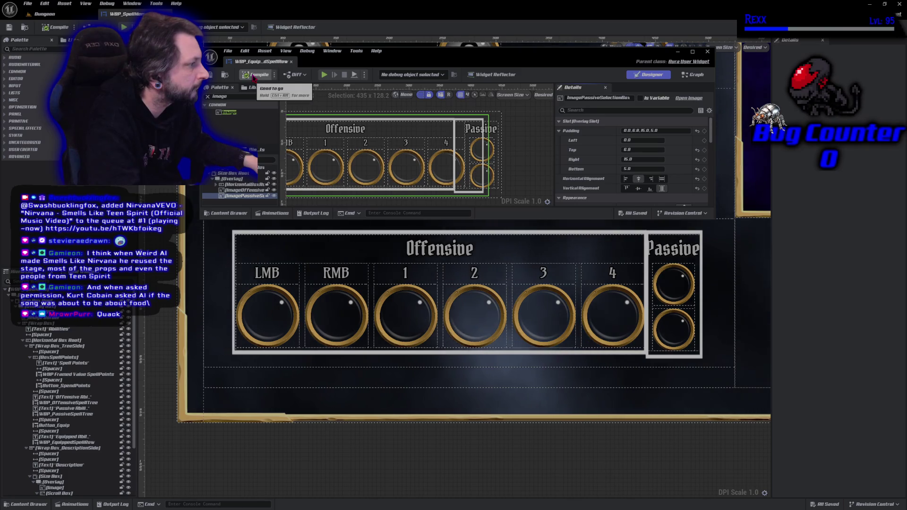
click(628, 149)
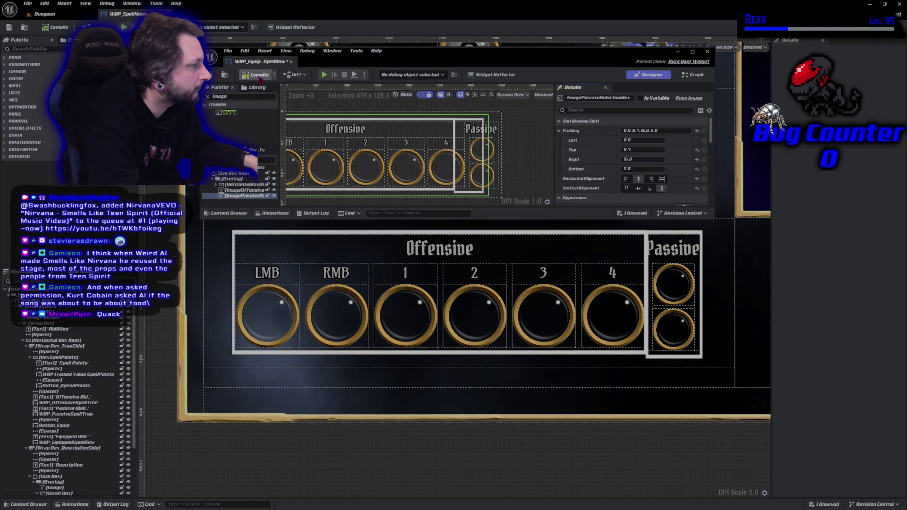
click(258, 76)
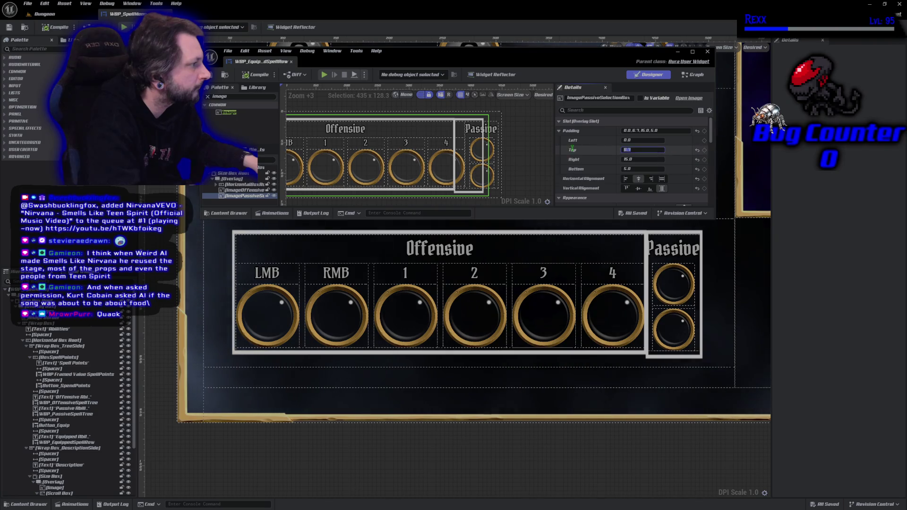
text(6)
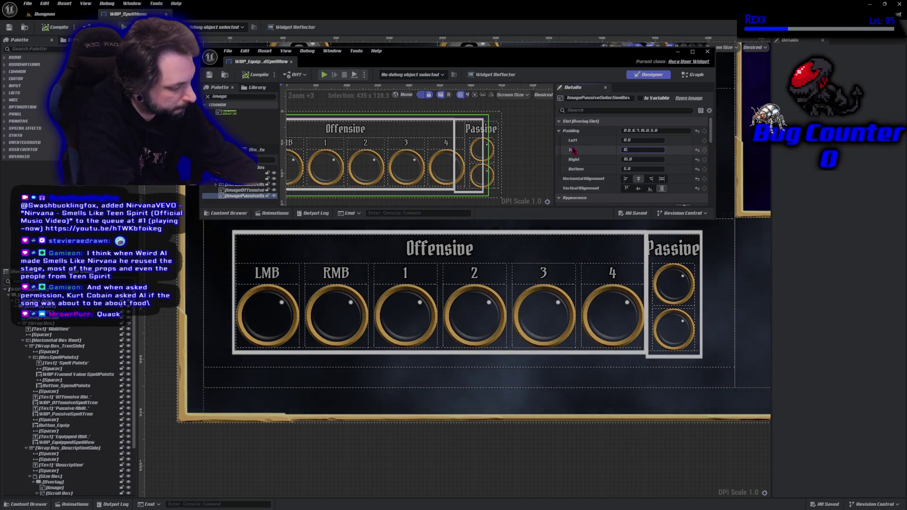
text(.6)
key(Return)
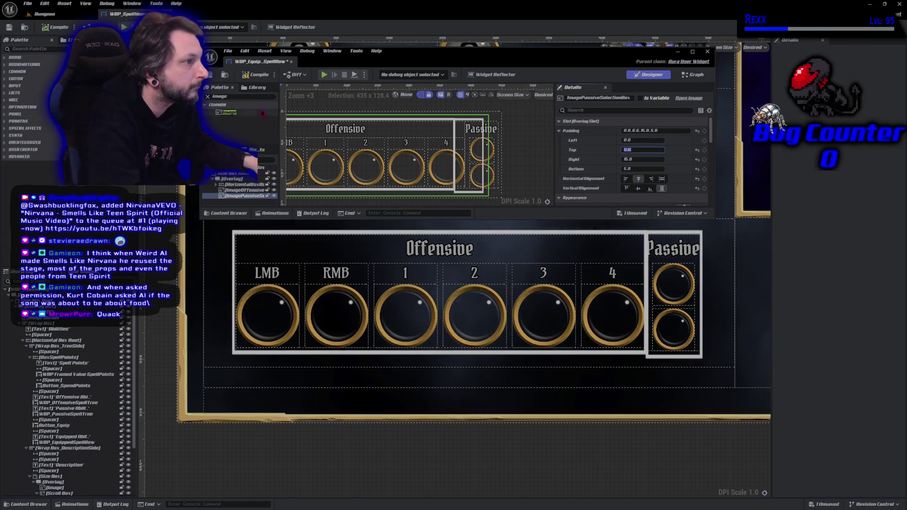
click(254, 76)
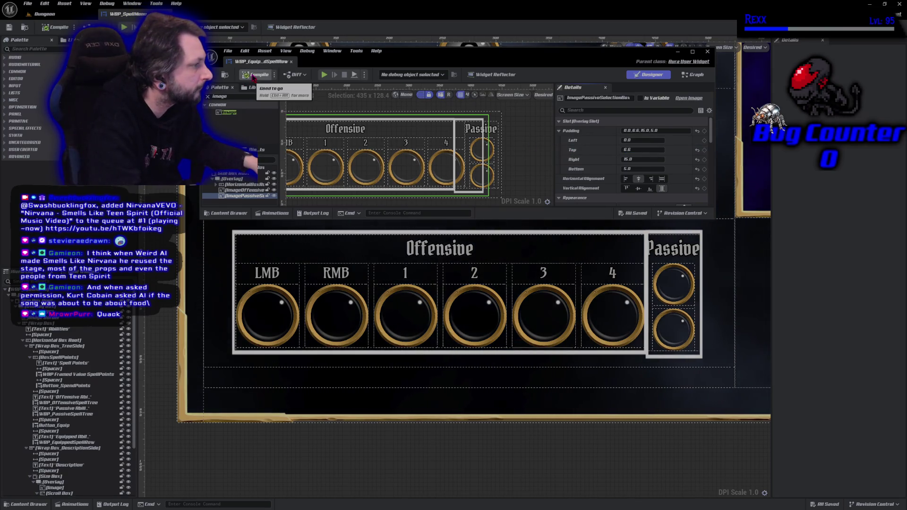
Zoom in on the 3, 4 and Passive slots and set bottom padding to 0, then compile.
scroll(582, 375, up, 2)
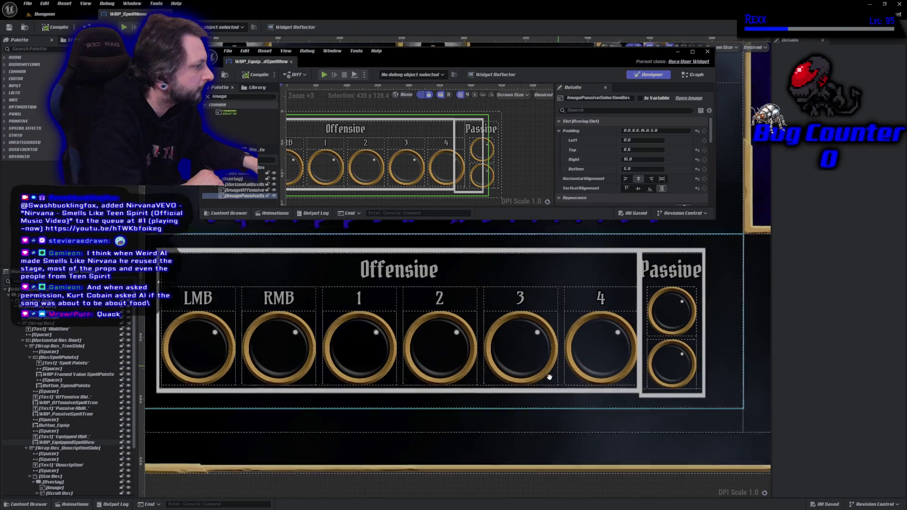
scroll(583, 375, up, 2)
mouse_move(583, 375)
mouse_down()
mouse_move(447, 362)
mouse_move(461, 330)
mouse_up()
scroll(457, 341, down, 3)
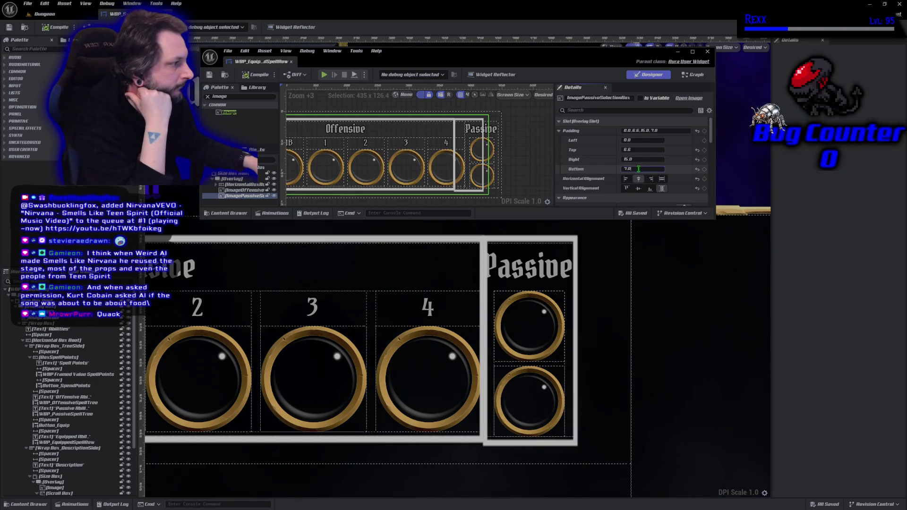
text(0)
key(Return)
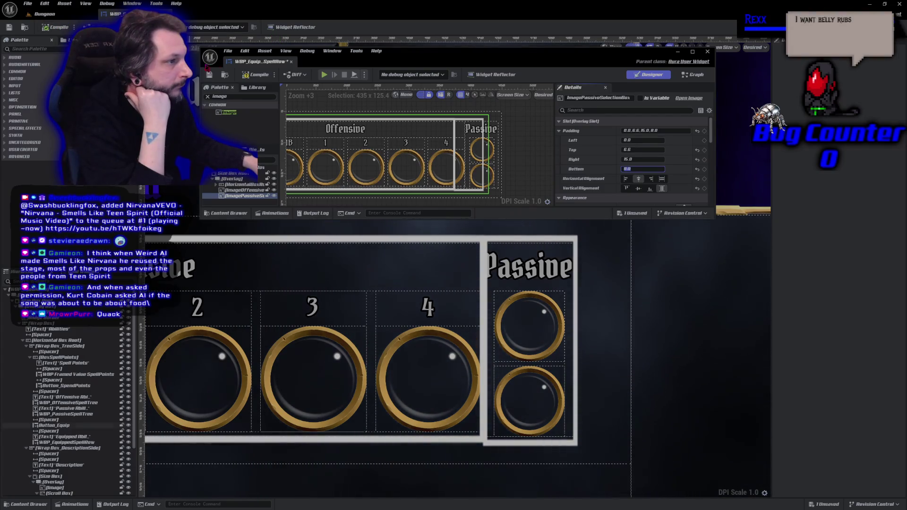
click(259, 78)
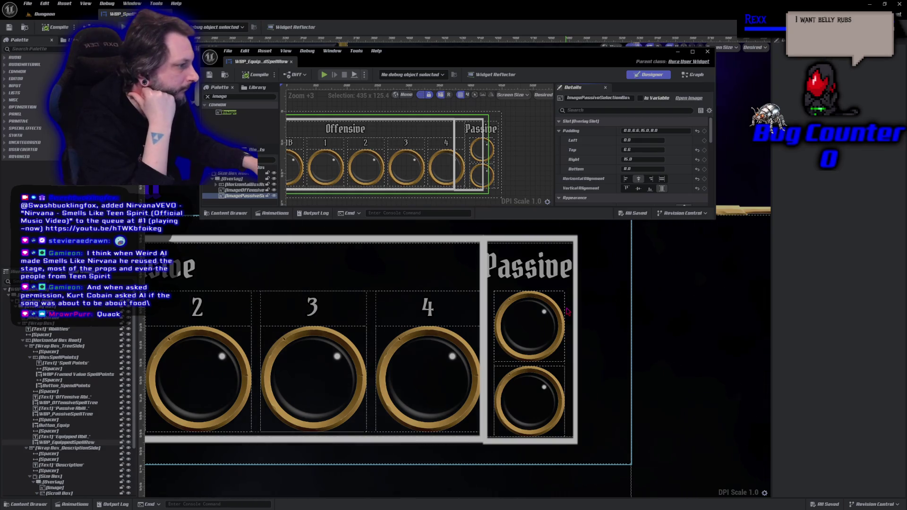
Change the Passive frame's bottom padding to 10.0 and compile again.
click(643, 169)
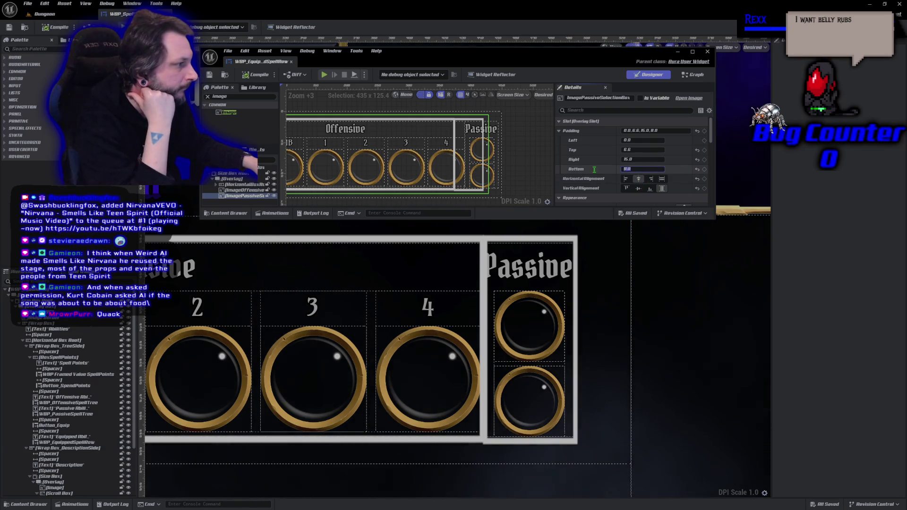
text(10)
key(Return)
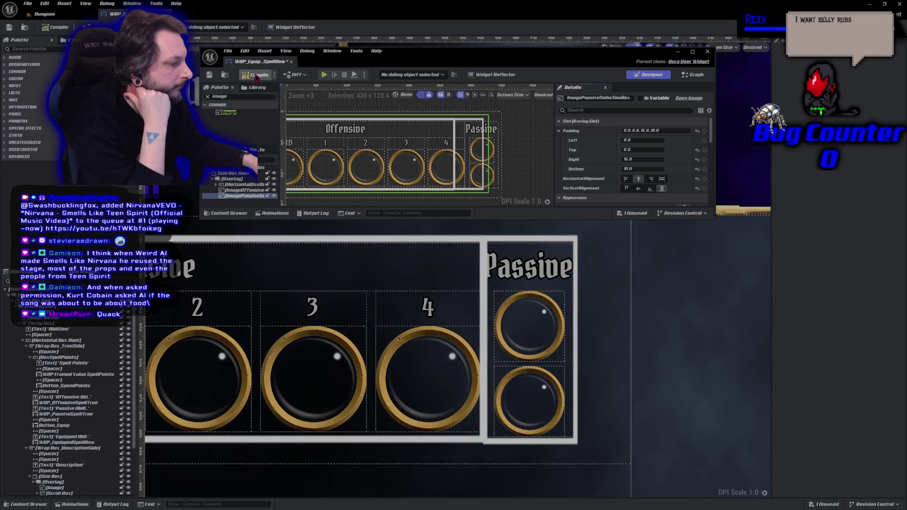
click(257, 77)
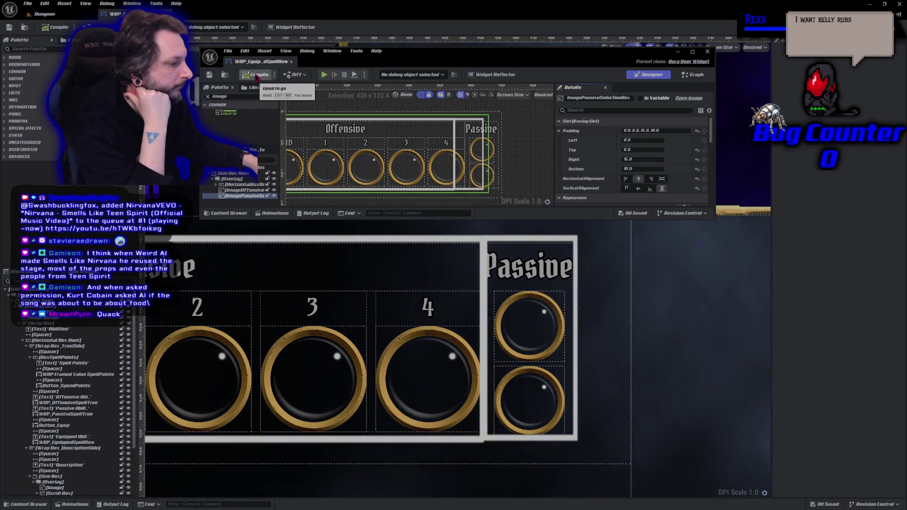
click(640, 169)
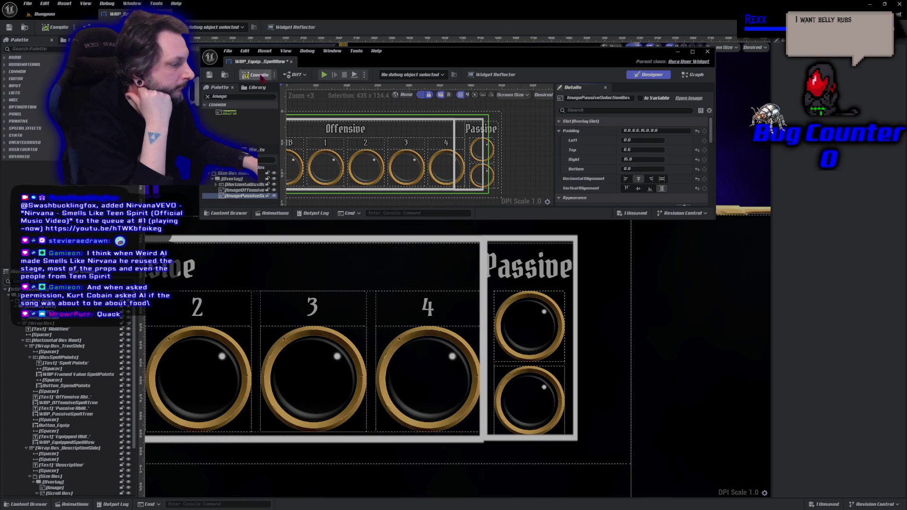
click(259, 75)
scroll(309, 364, down, 3)
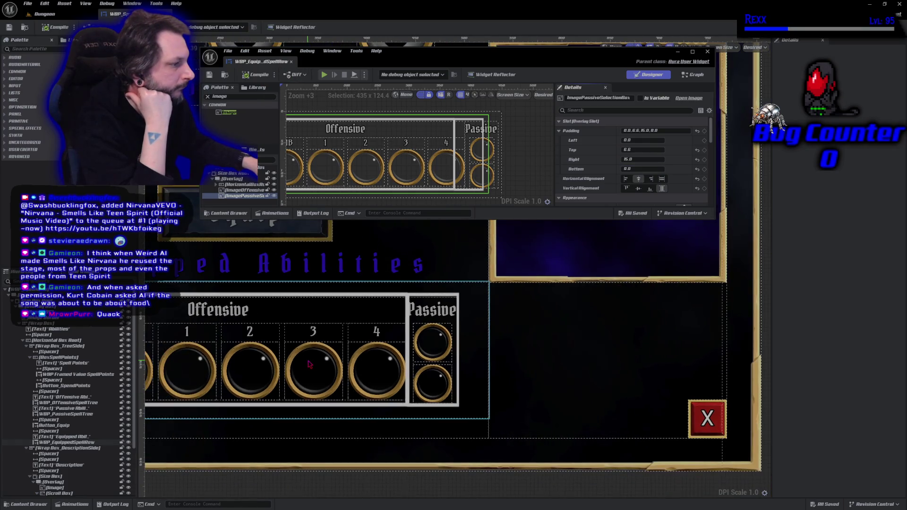
Switch to the Dungeon level and start a play-in-editor session with Alt+P.
scroll(310, 364, down, 2)
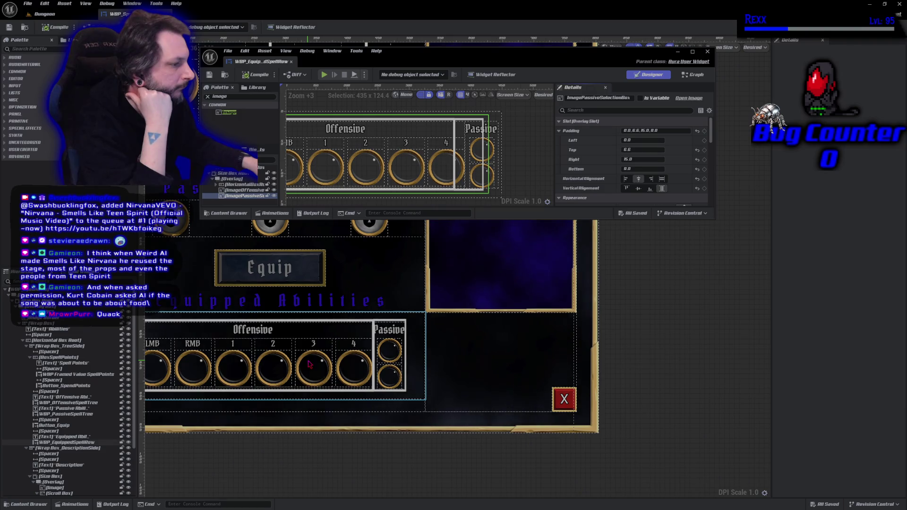
scroll(491, 357, up, 3)
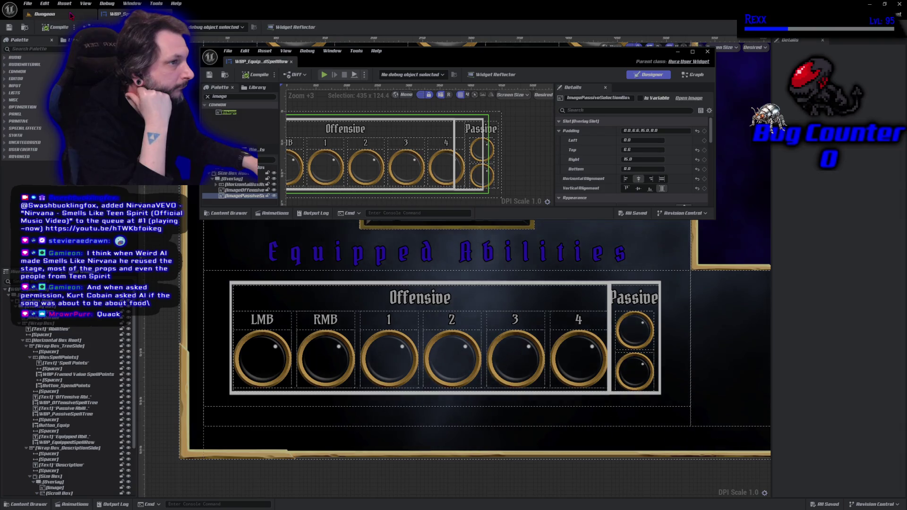
click(71, 16)
key(alt+p)
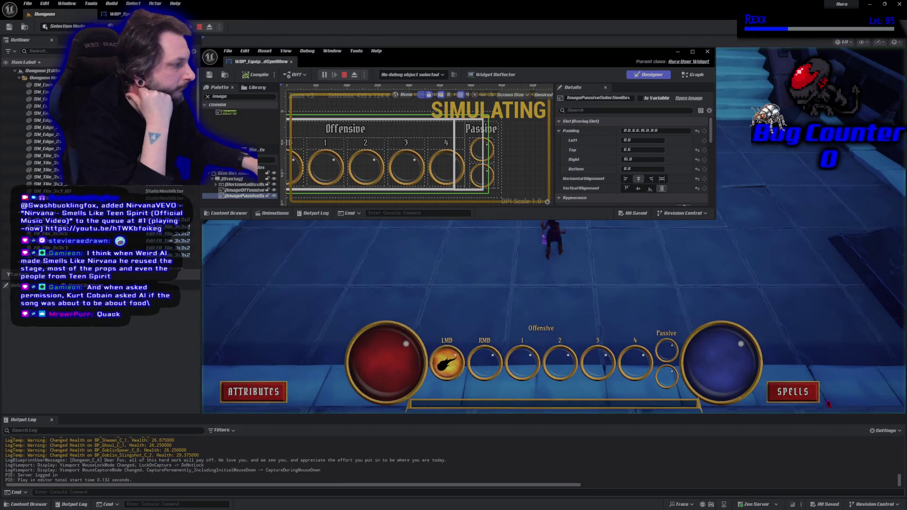
Open and close the in-game SPELLS menu, then stop the play session.
click(794, 392)
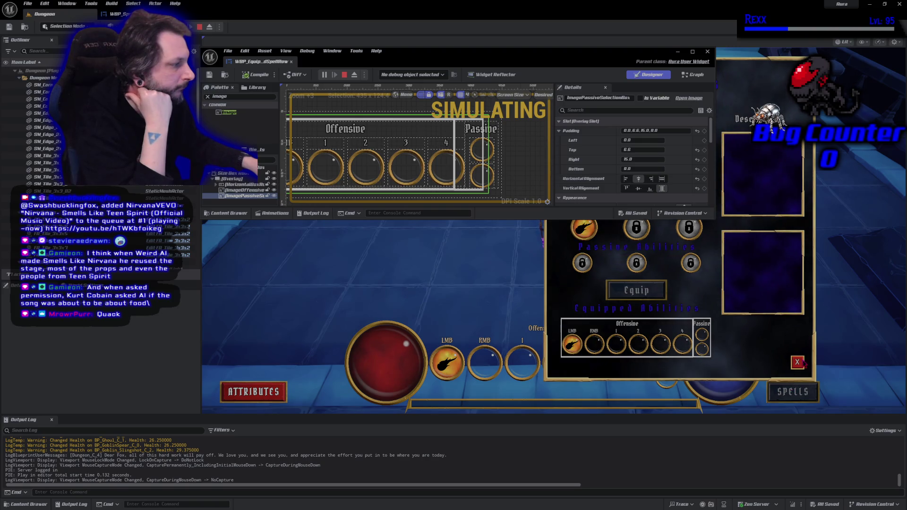
click(802, 363)
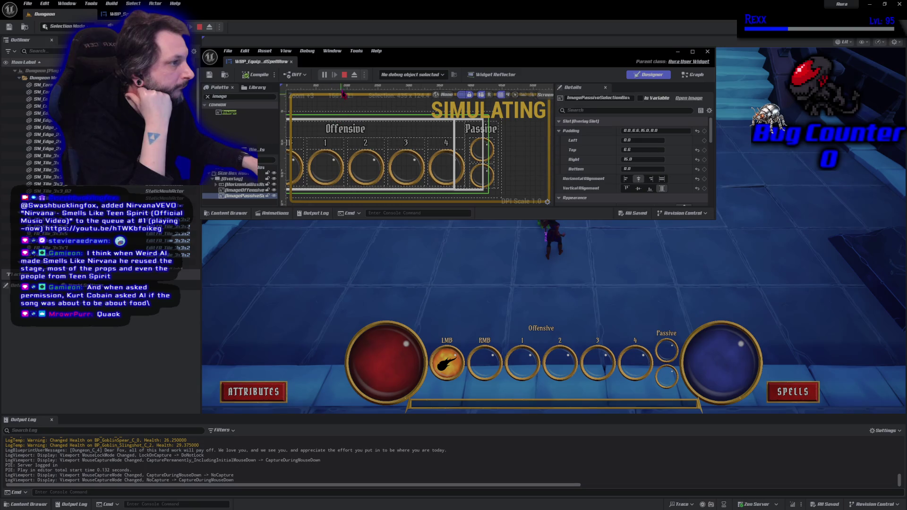
click(345, 75)
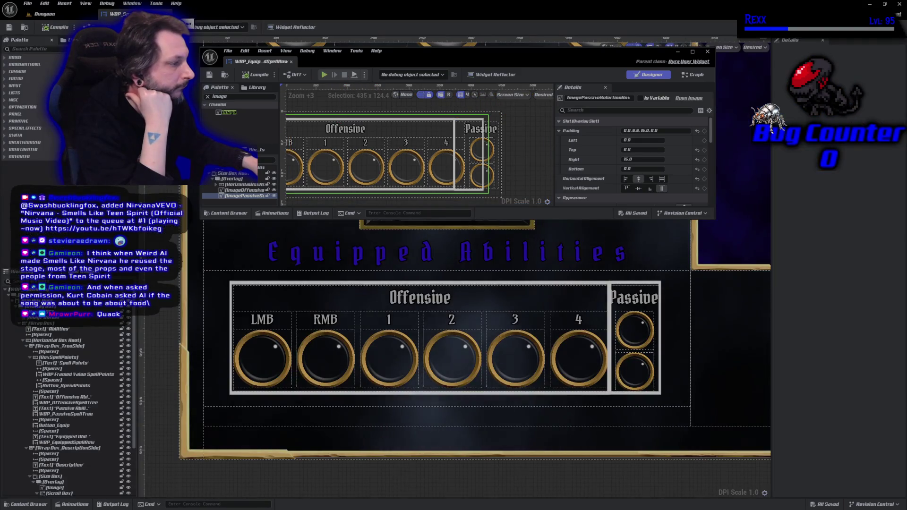
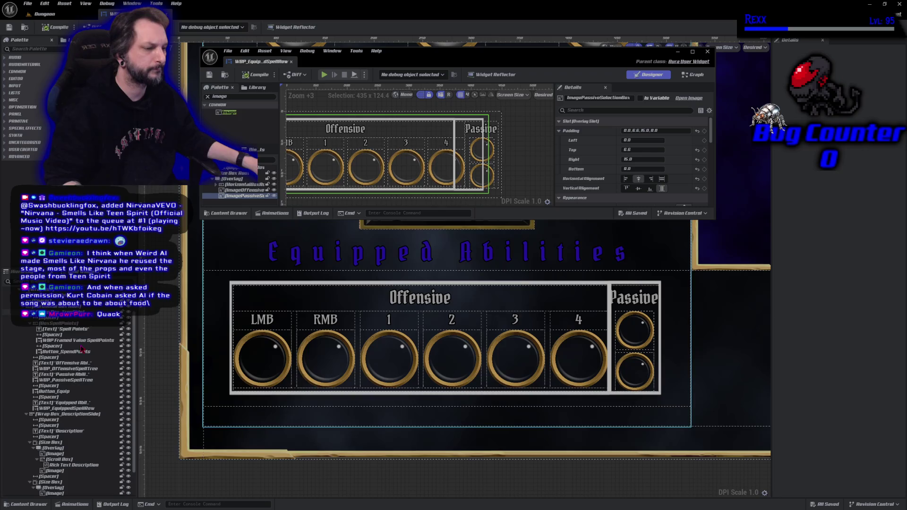
Dock the WBP_Equip_SpellRow editor into the main window and frame the widget on the canvas.
scroll(89, 425, down, 5)
scroll(89, 424, up, 5)
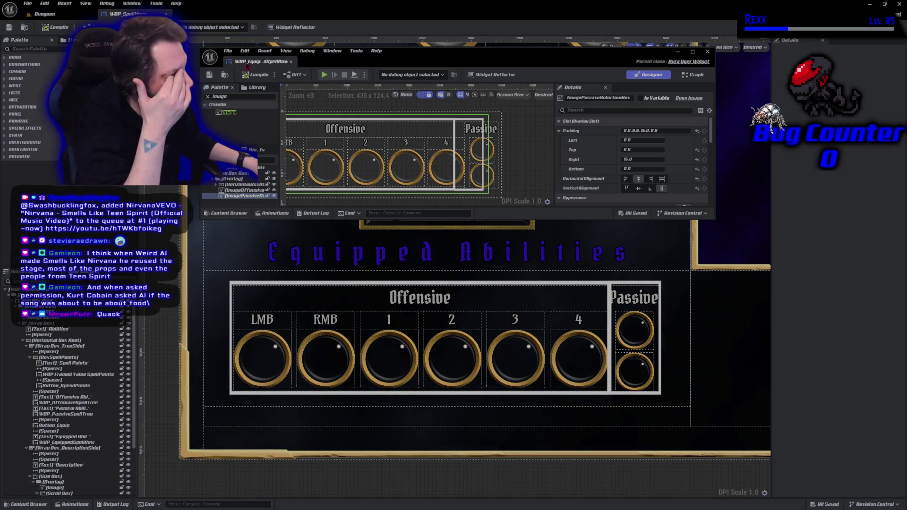
drag(262, 62, 213, 13)
scroll(394, 376, up, 6)
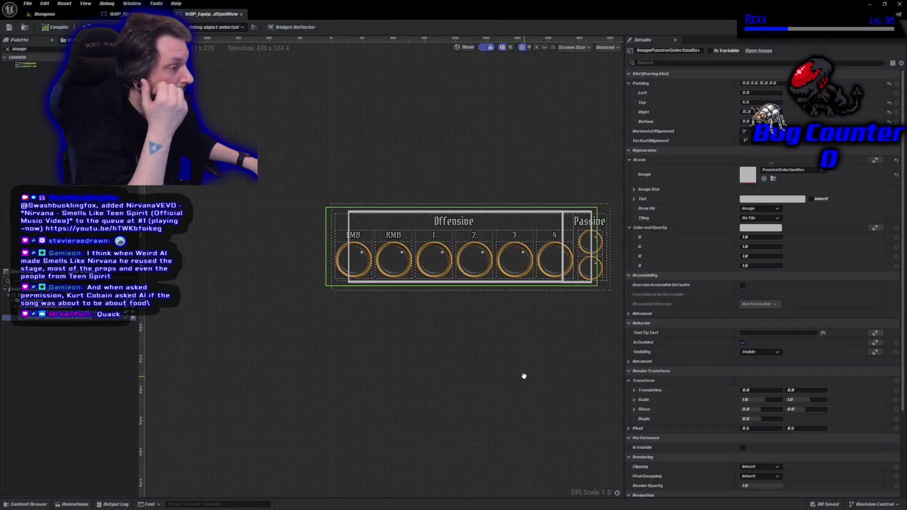
scroll(393, 376, down, 2)
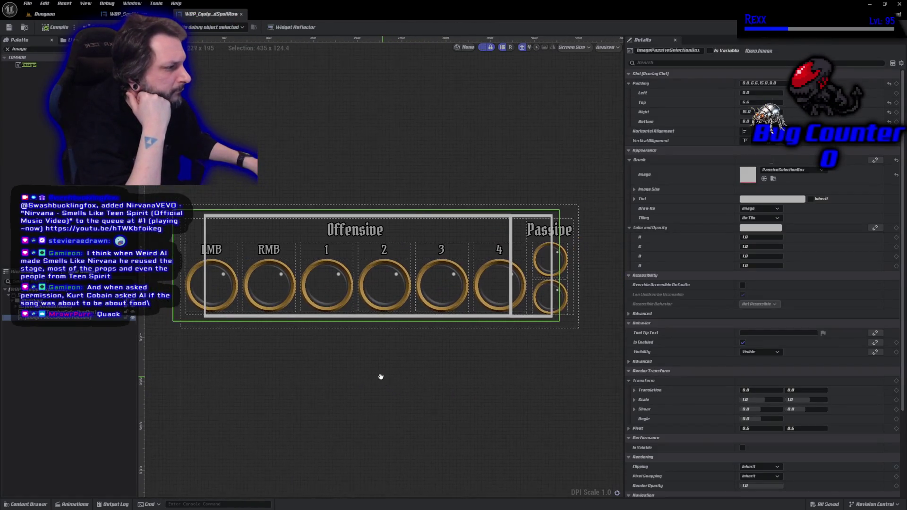
click(133, 319)
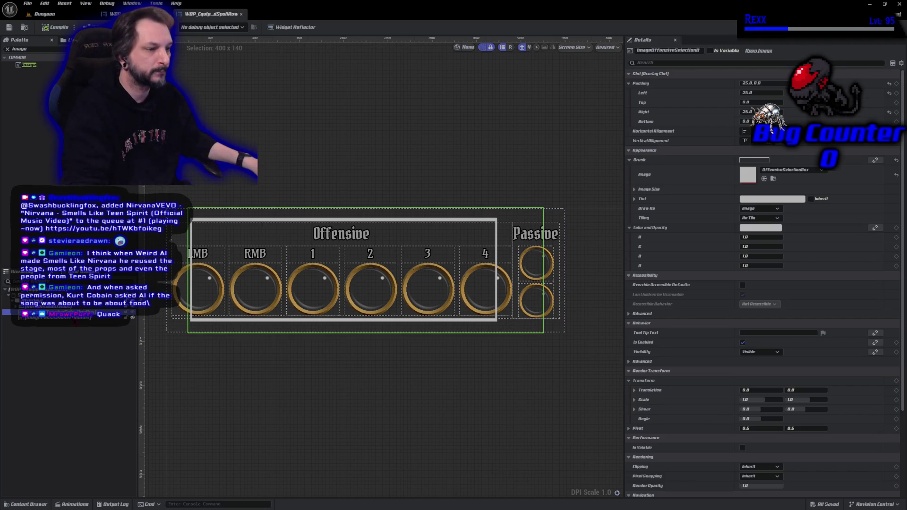
Hide the passive selection box, compile and save, then select the offensive selection image.
ctrl+click(75, 318)
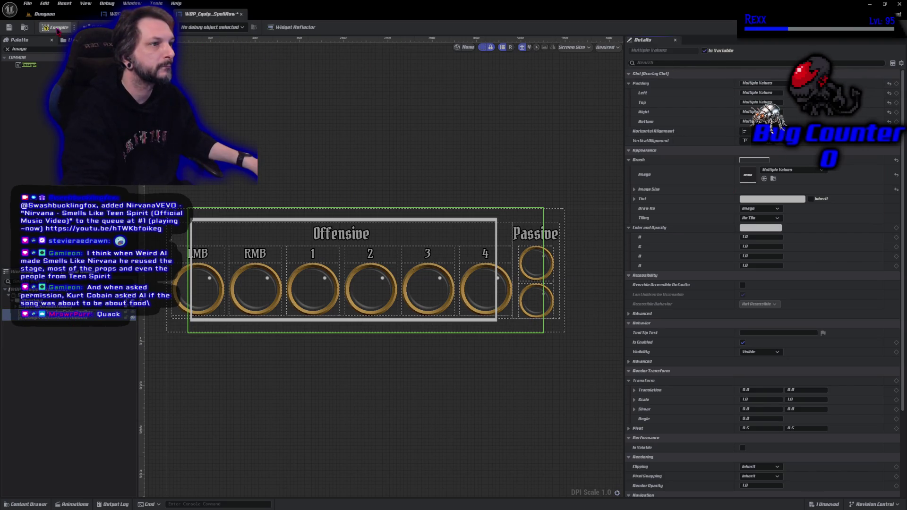
click(57, 28)
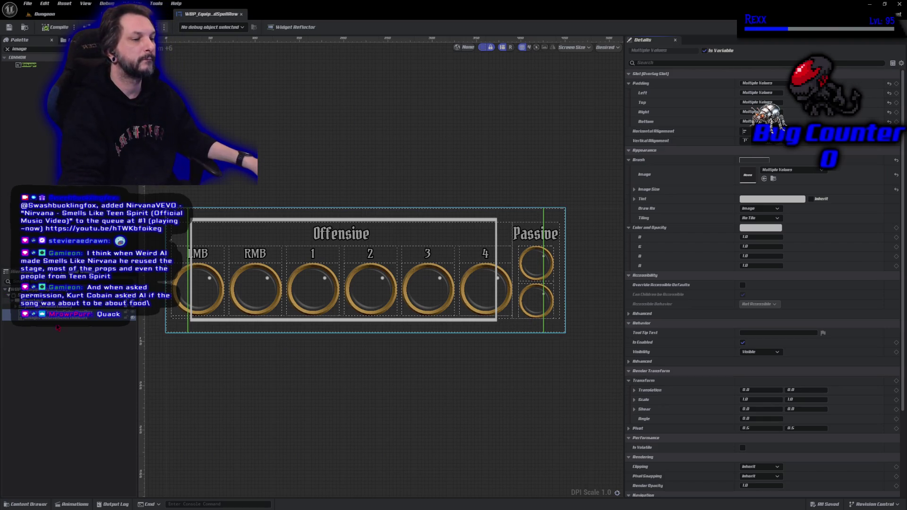
click(71, 316)
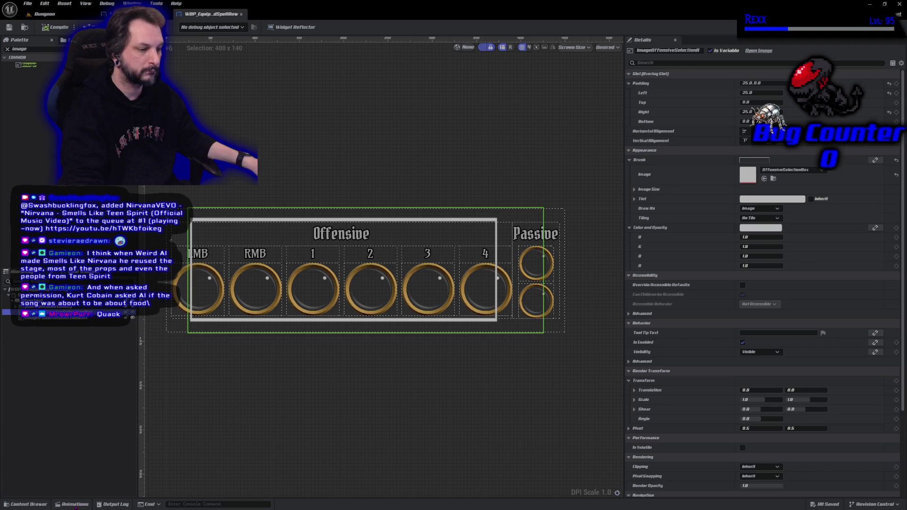
click(84, 504)
Create a new widget animation and name it OffensiveSelectionAnimation.
click(36, 335)
text(ffe)
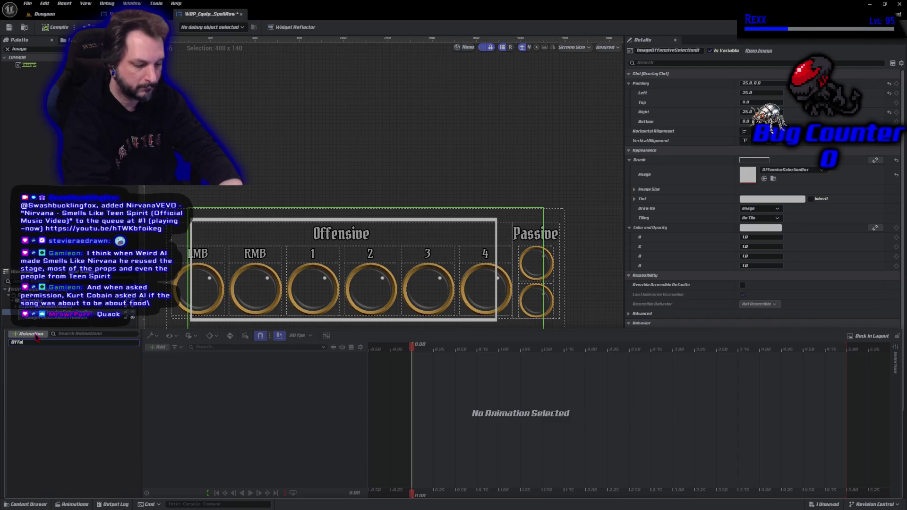
text(nsiv)
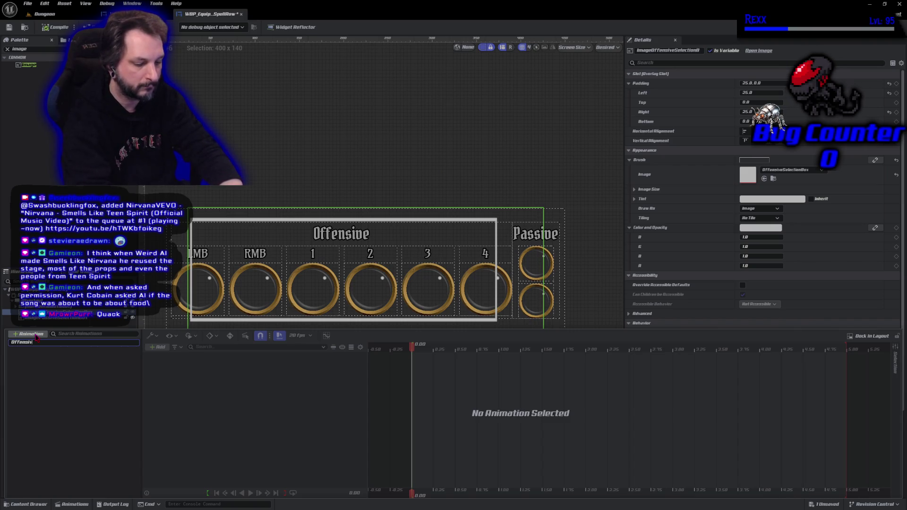
text(eSelectionAnimat)
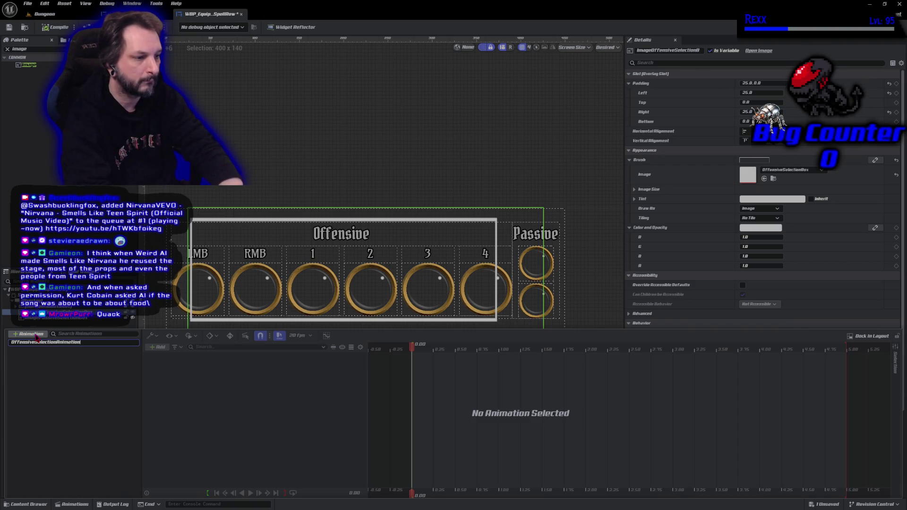
text(ion)
key(Return)
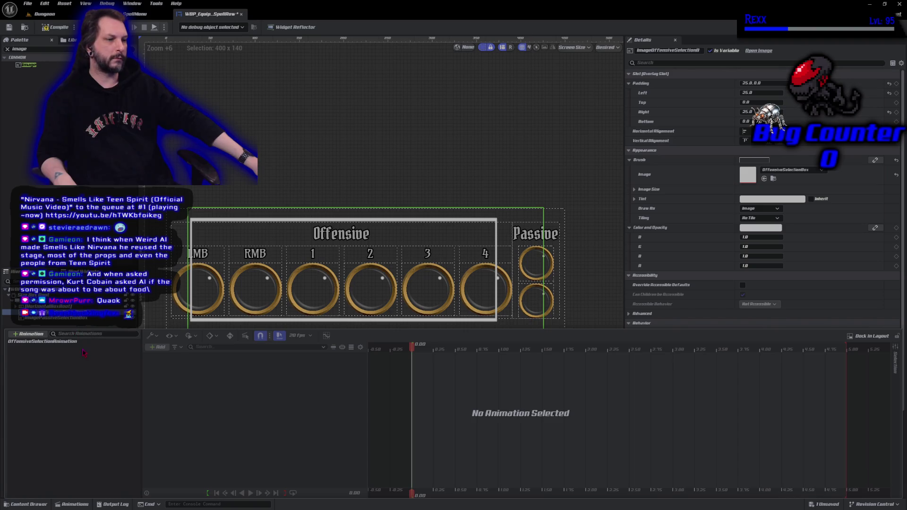
Add ImageOffensiveSelectionBox as a track in OffensiveSelectionAnimation.
click(70, 342)
click(156, 347)
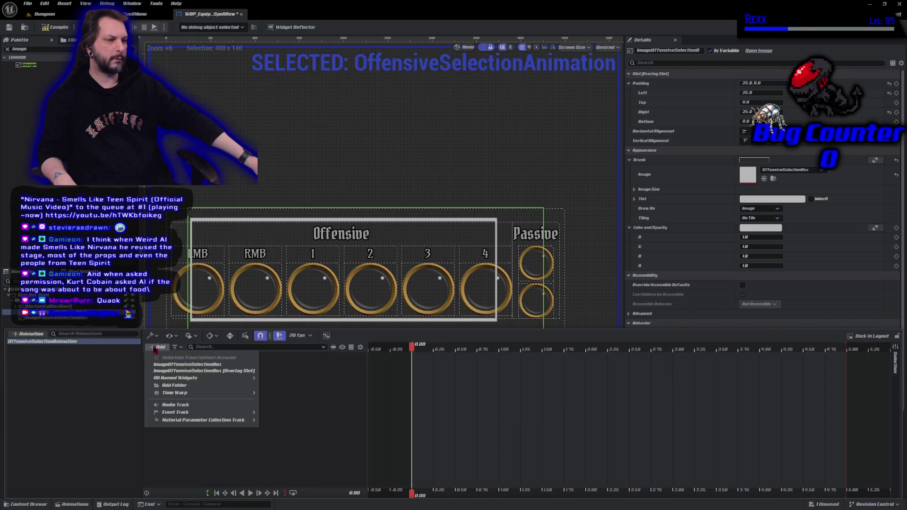
click(181, 365)
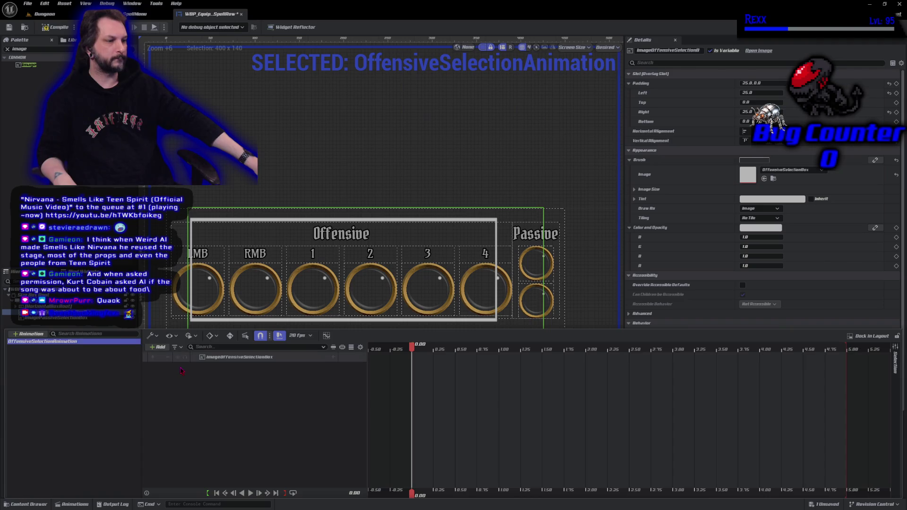
click(222, 358)
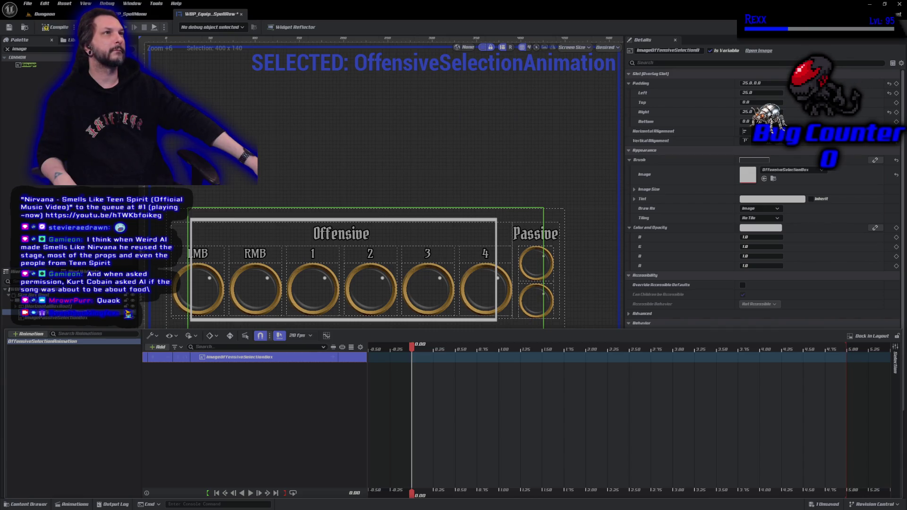
click(315, 365)
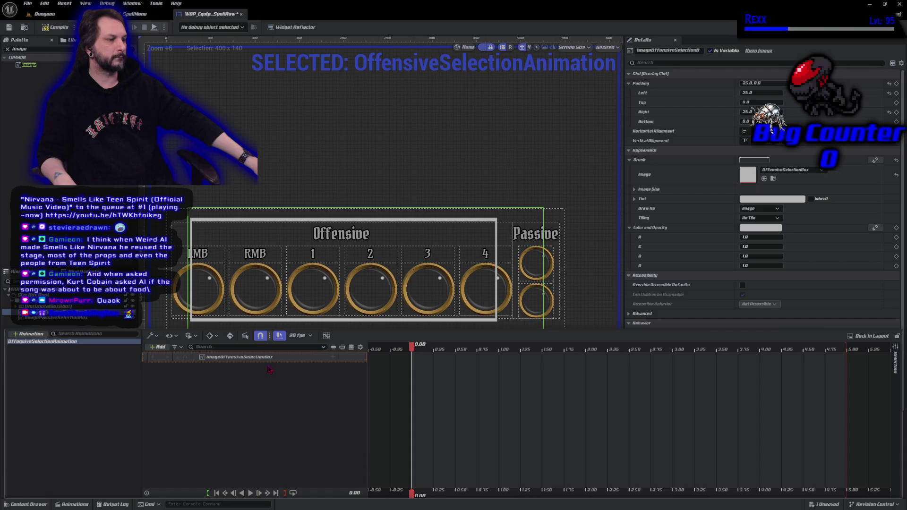
Give the selection box track a Transform sub-track and expand it to show Scale X and Y.
click(333, 358)
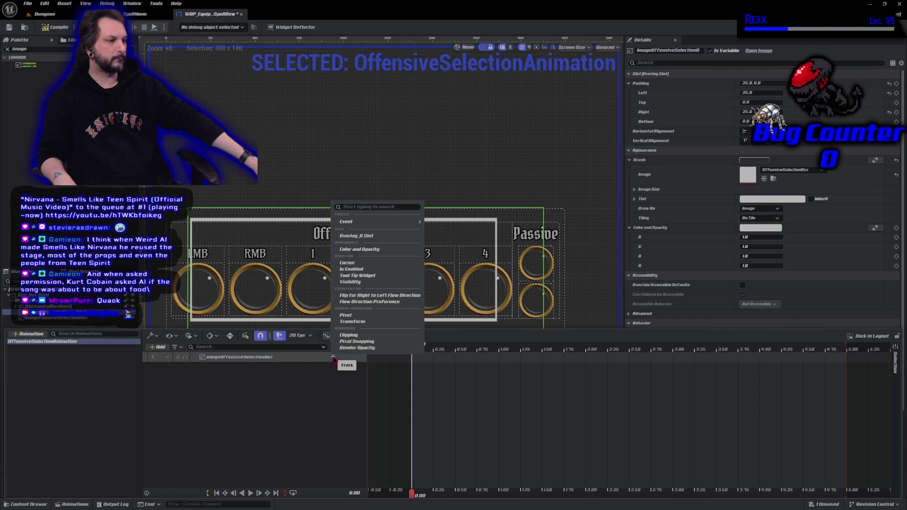
click(352, 322)
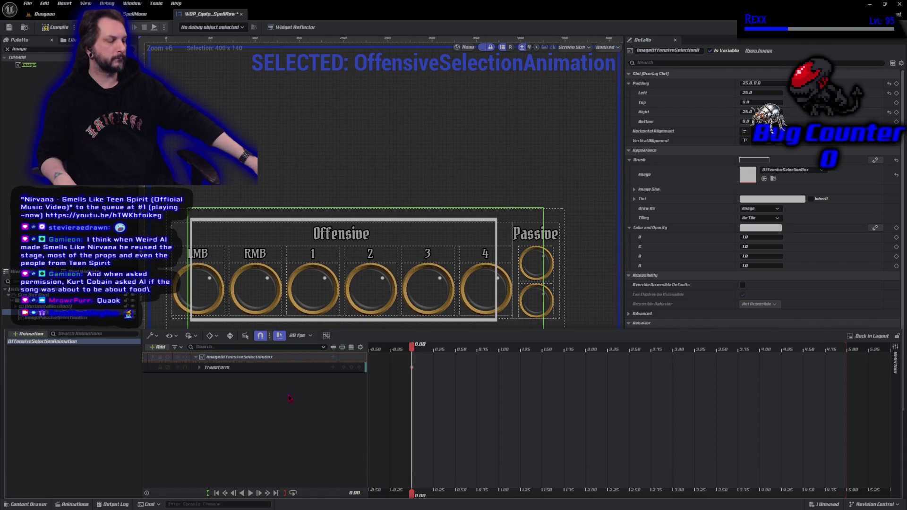
click(200, 368)
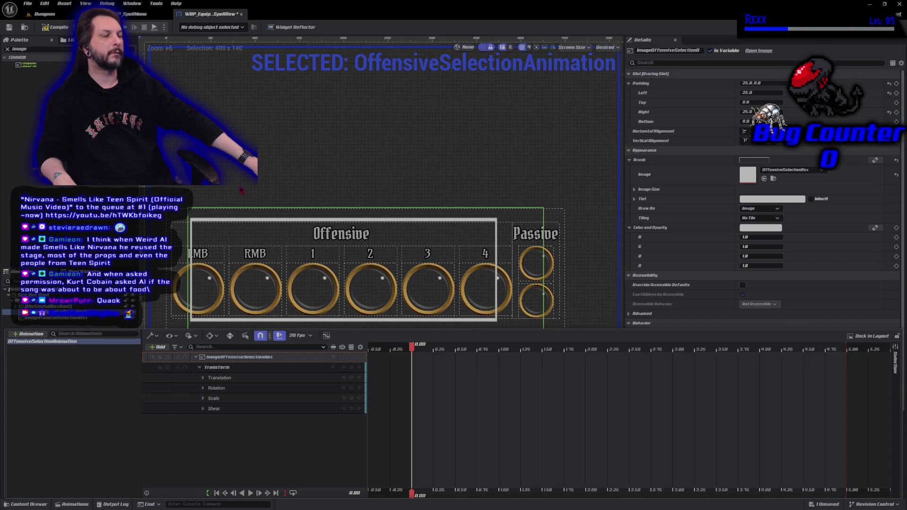
click(205, 400)
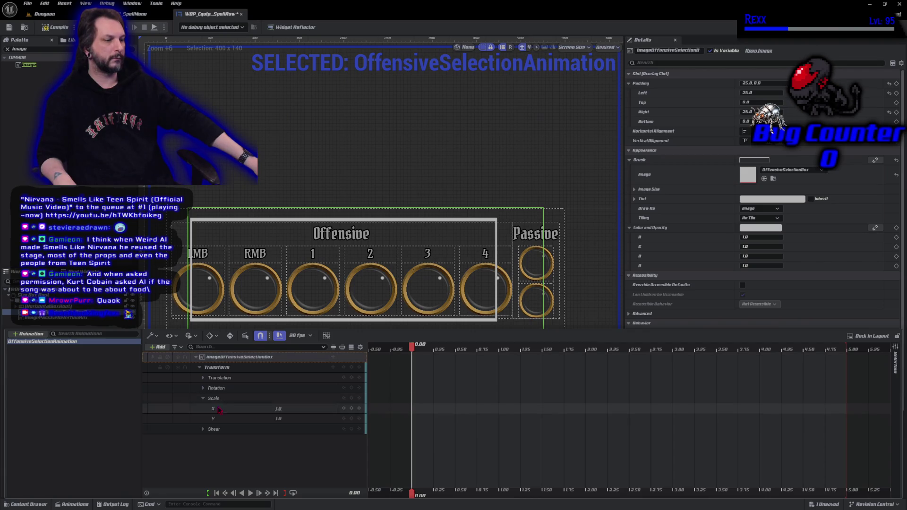
Set the selection box's Scale X and Scale Y to 1.05, then compile the blueprint.
click(280, 408)
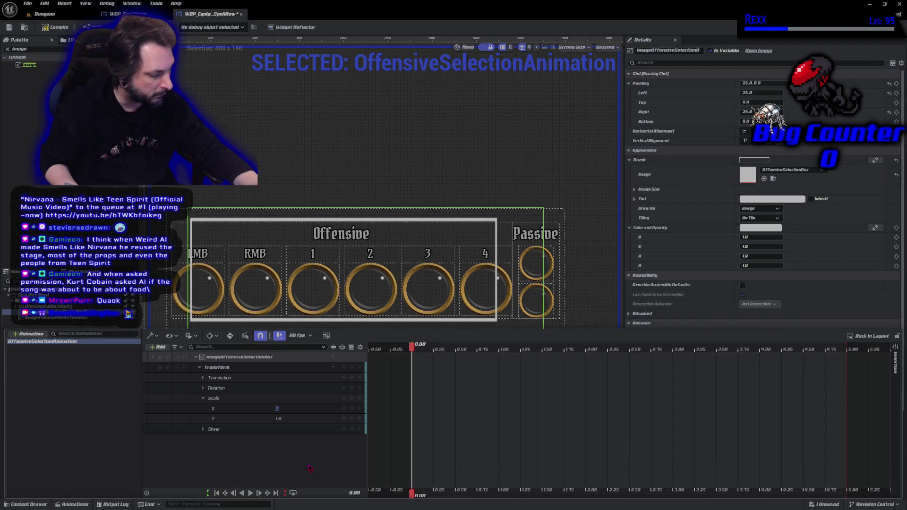
text(1.05)
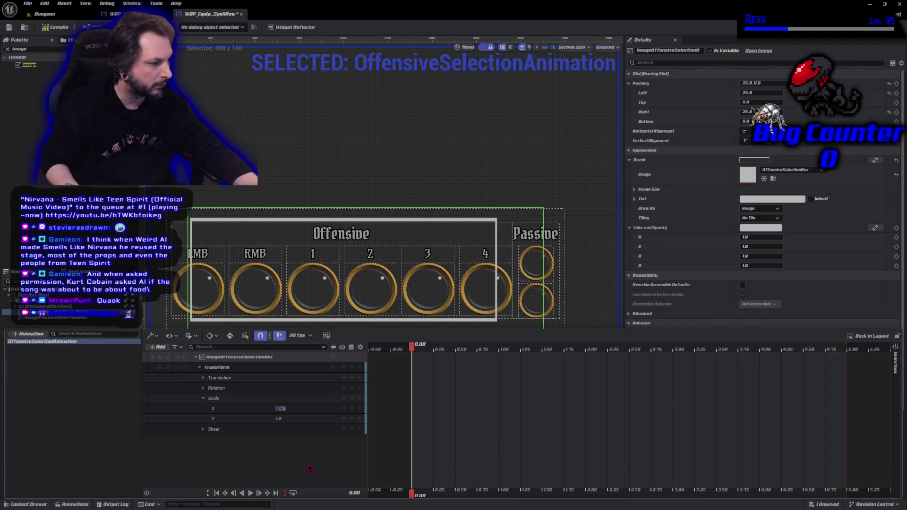
key(Return)
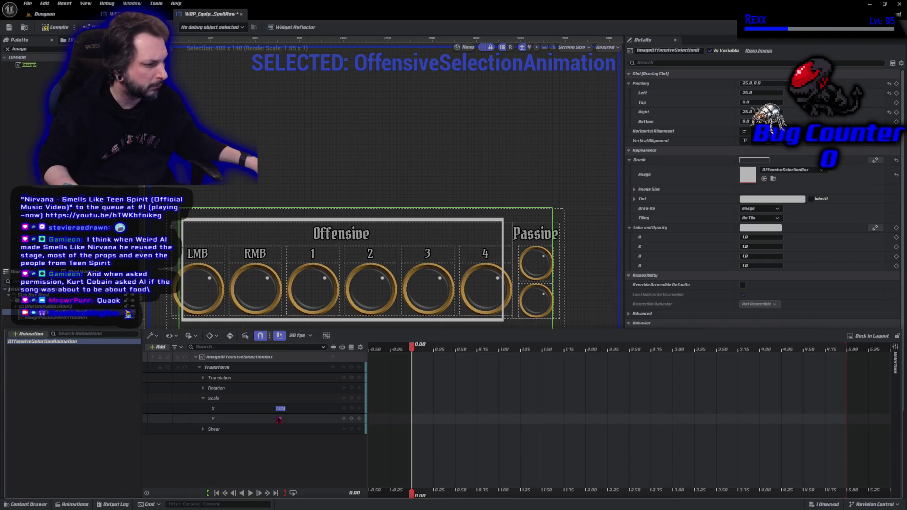
click(279, 418)
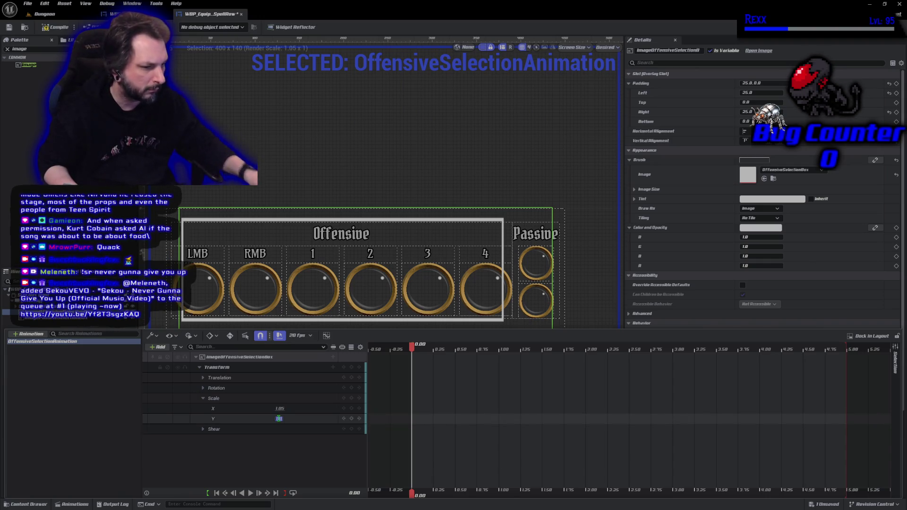
text(1.05)
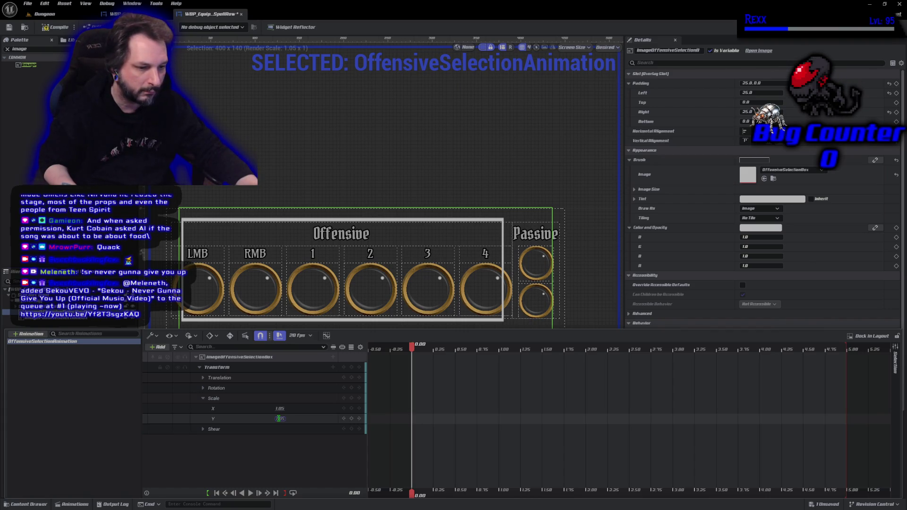
key(Return)
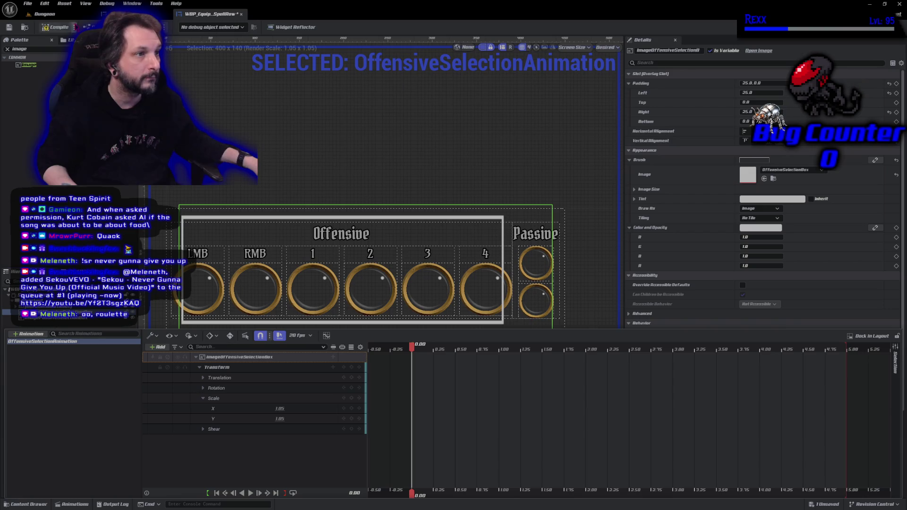
click(56, 27)
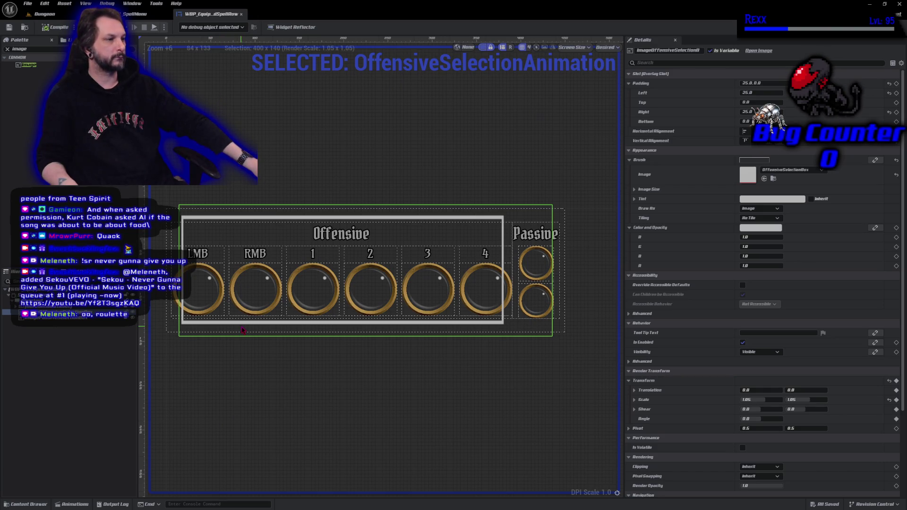
At the 1.00 mark on the timeline, key Scale X and Scale Y back to 1.0.
click(73, 505)
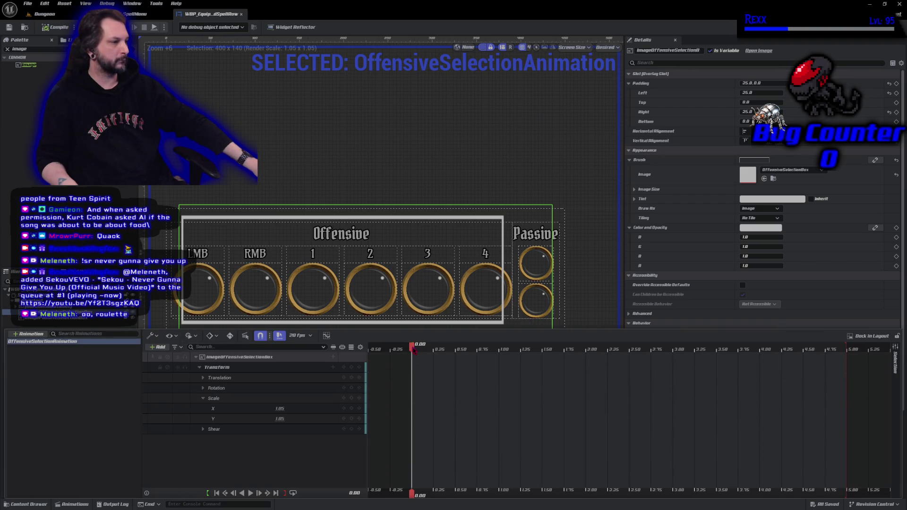
drag(412, 348, 500, 355)
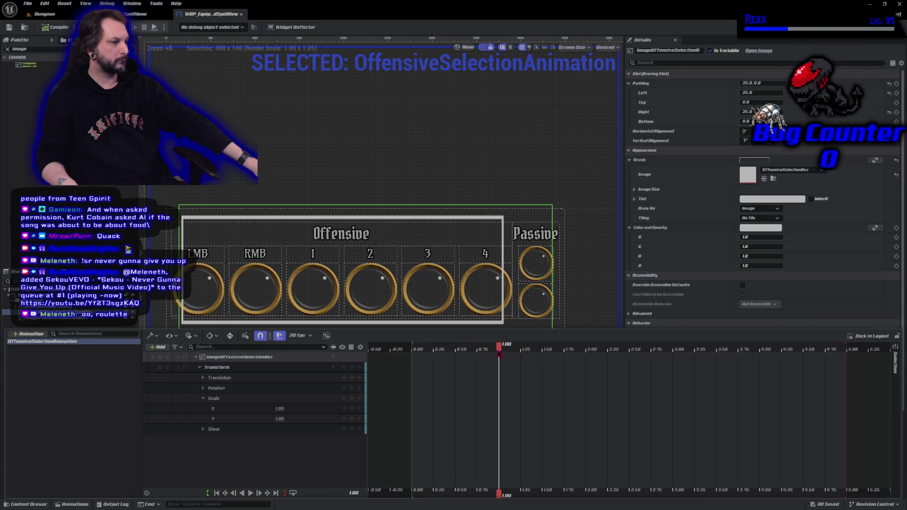
click(280, 409)
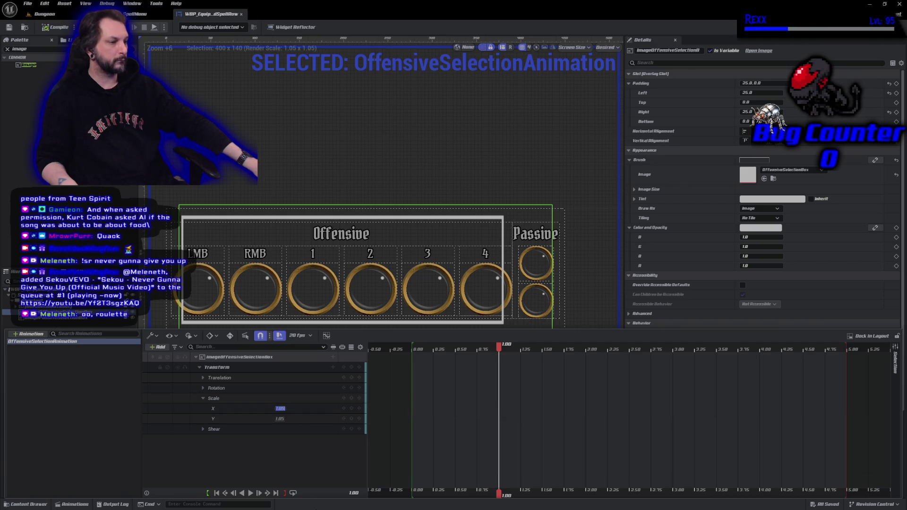
text(1)
key(Return)
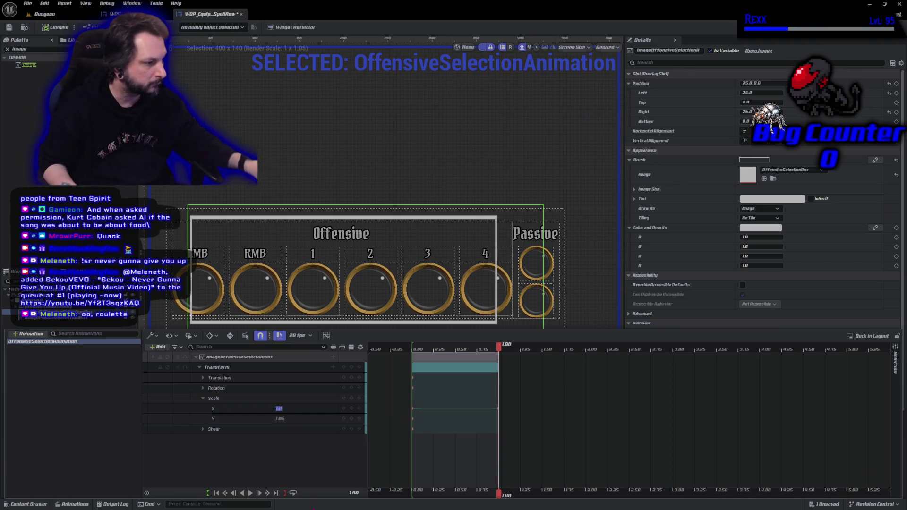
click(280, 419)
text(1)
key(Return)
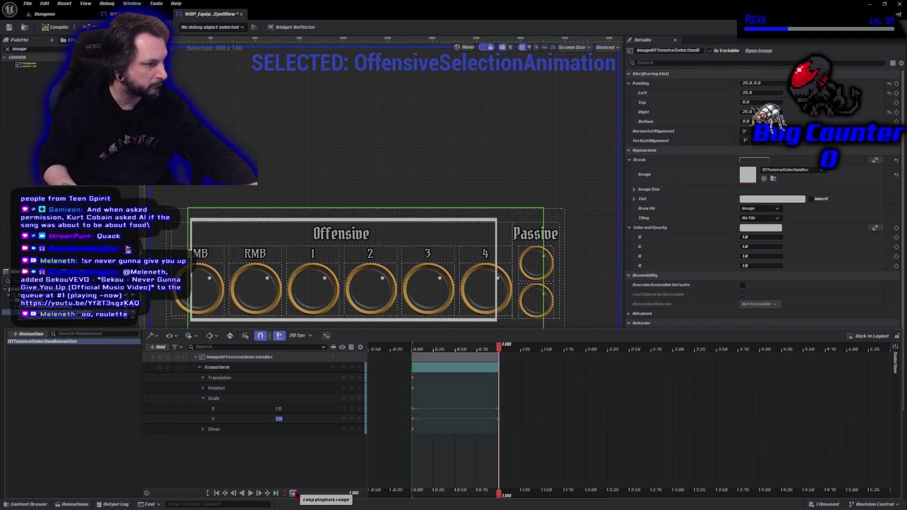
click(277, 474)
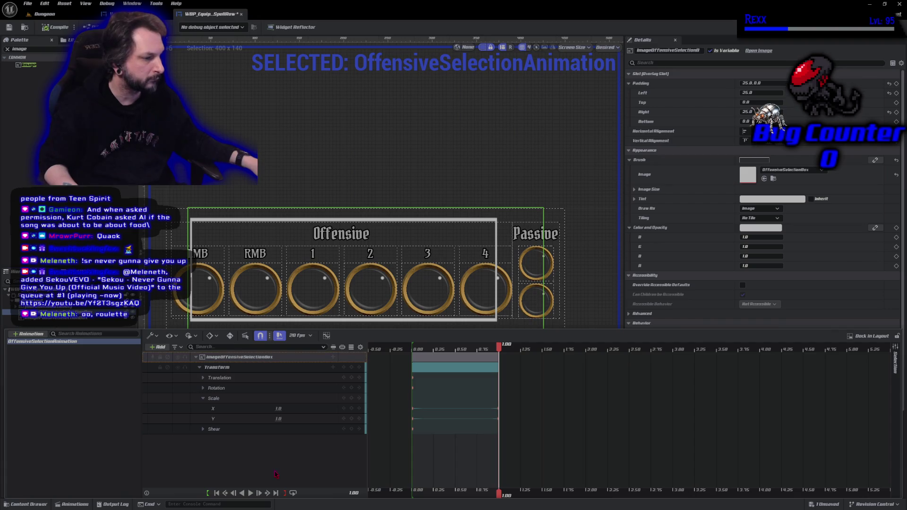
Preview the animation on loop, then compile and save the widget blueprint.
click(250, 493)
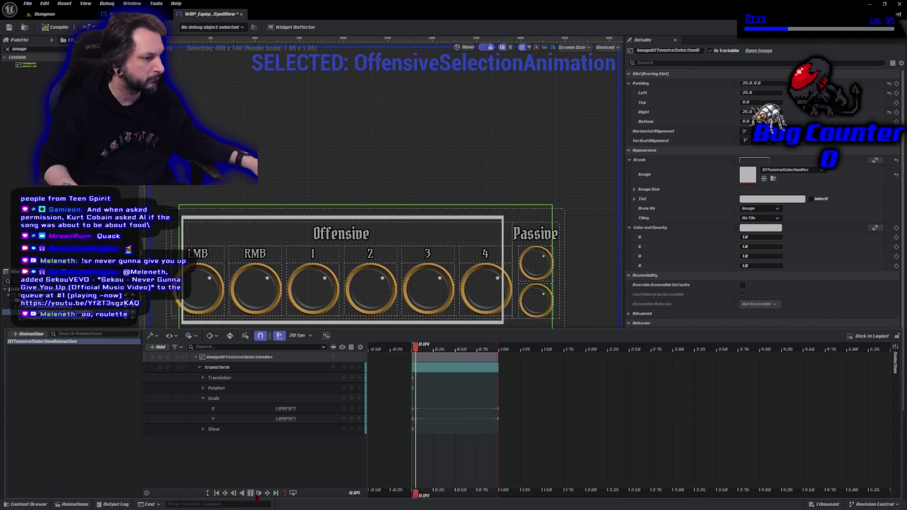
click(251, 493)
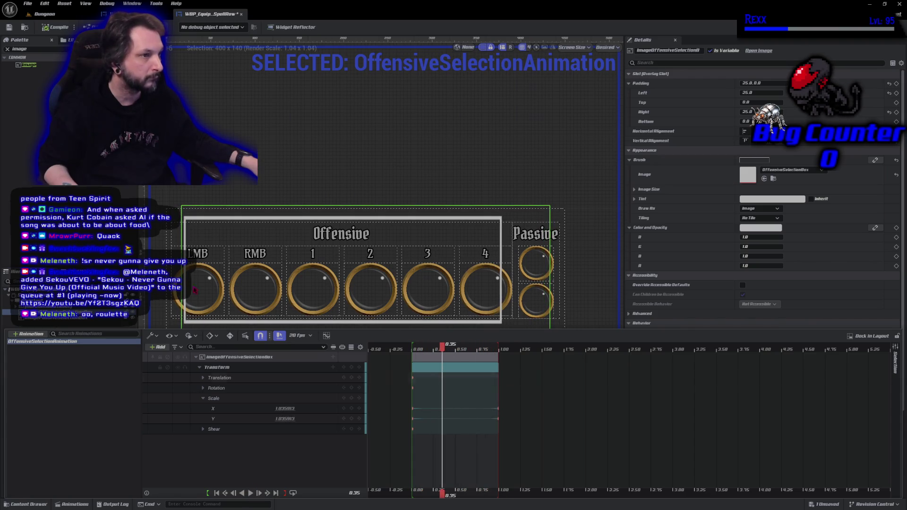
click(53, 27)
click(52, 29)
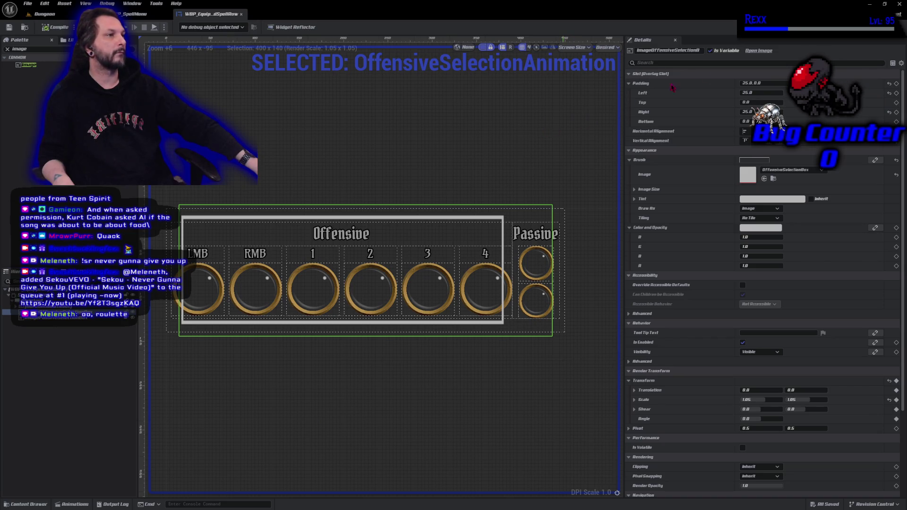
click(888, 27)
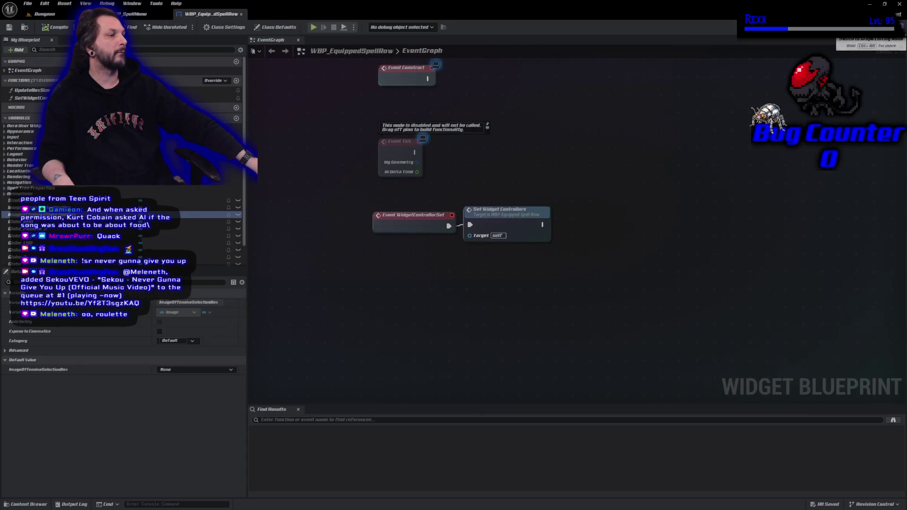
Drop an ImageOffensiveSelectionBox getter into the event graph, then delete it as unwanted.
drag(350, 221, 389, 225)
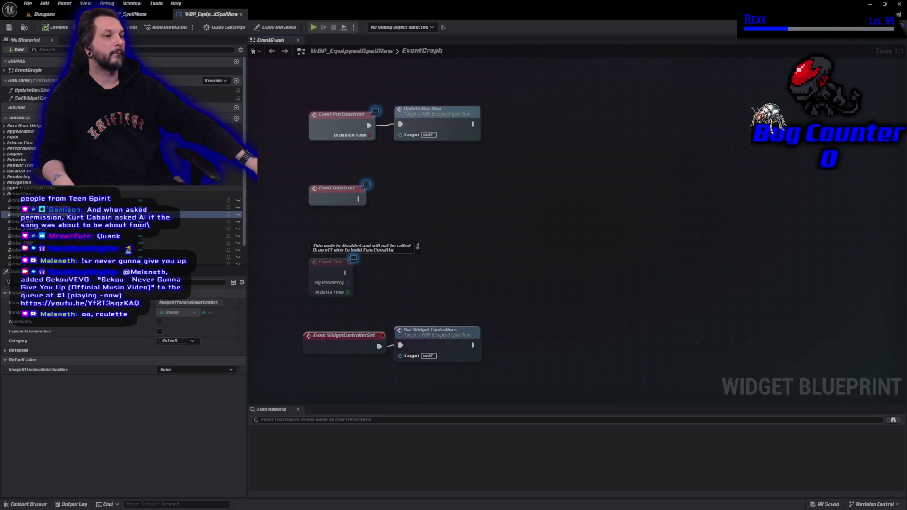
mouse_move(199, 215)
mouse_down()
mouse_move(202, 234)
mouse_move(349, 224)
mouse_up()
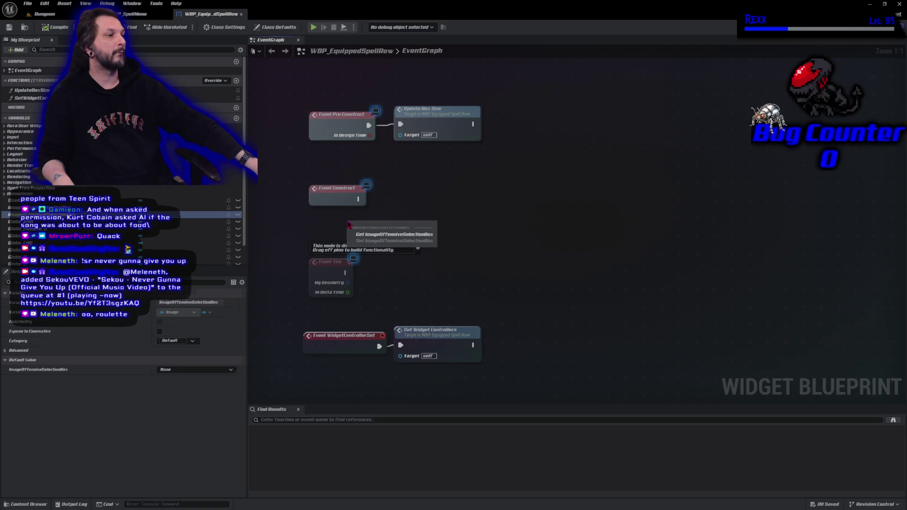
click(385, 235)
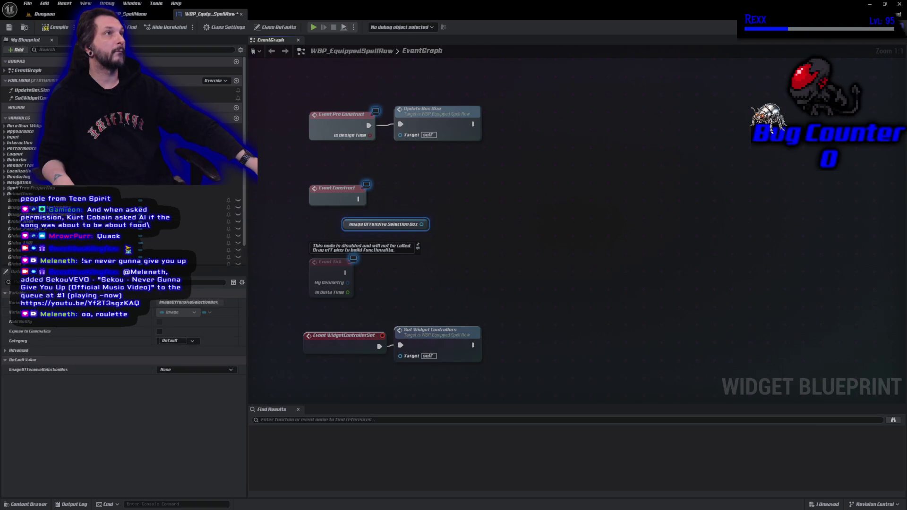
scroll(168, 203, down, 1)
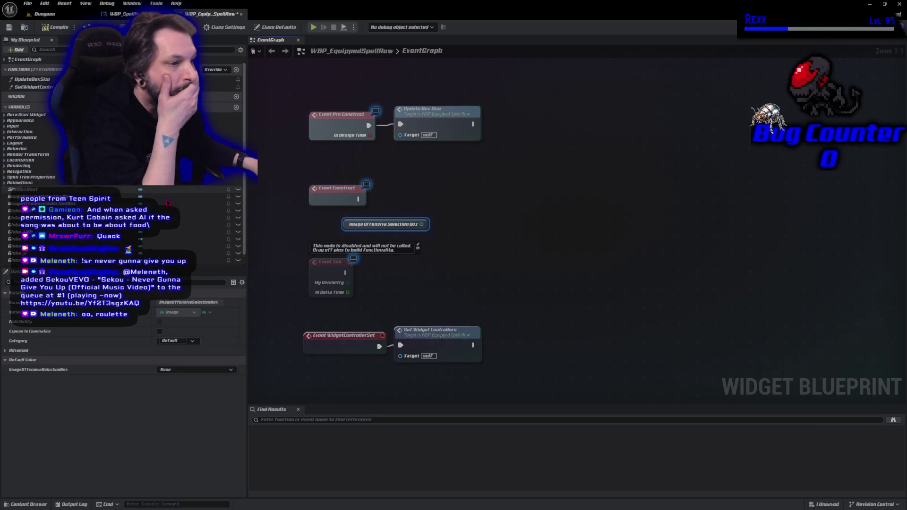
scroll(168, 203, down, 1)
drag(450, 229, 427, 232)
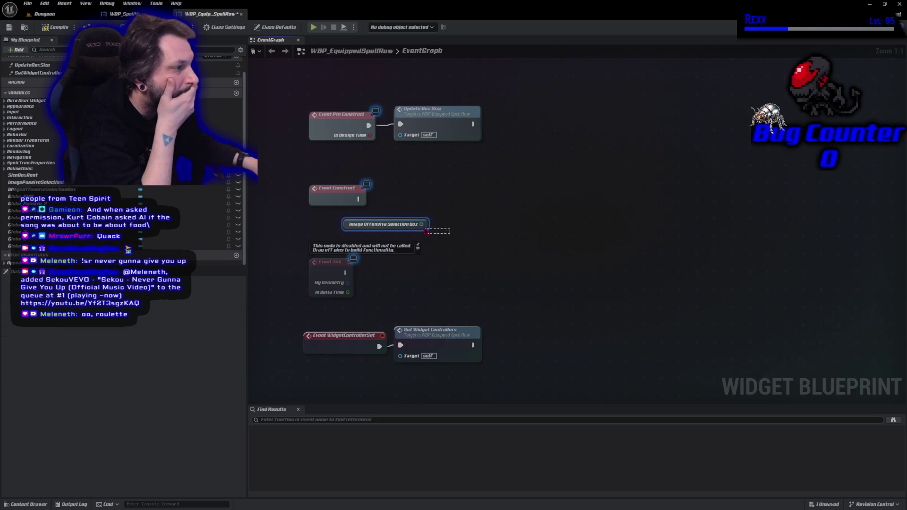
key(Delete)
Add an OffensiveSelectionAnimation getter and search its pin actions for 'play animation'.
right_click(369, 223)
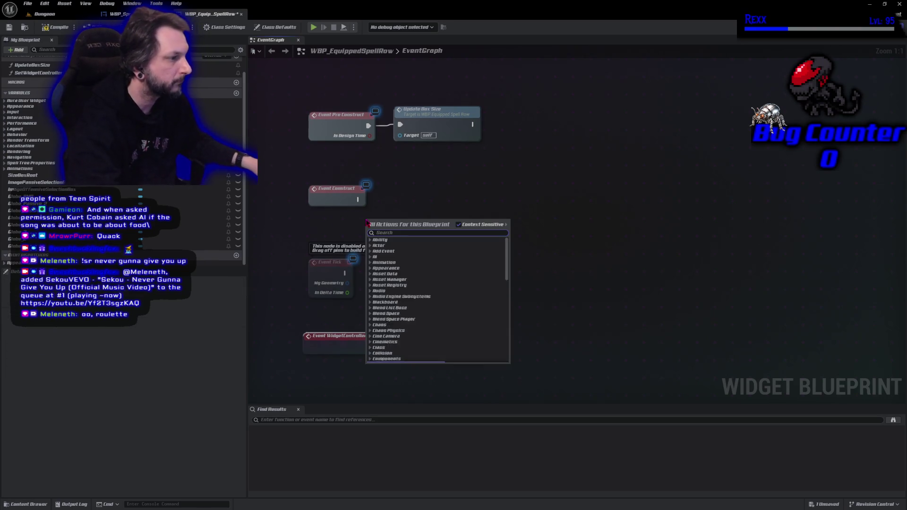
text(get offen)
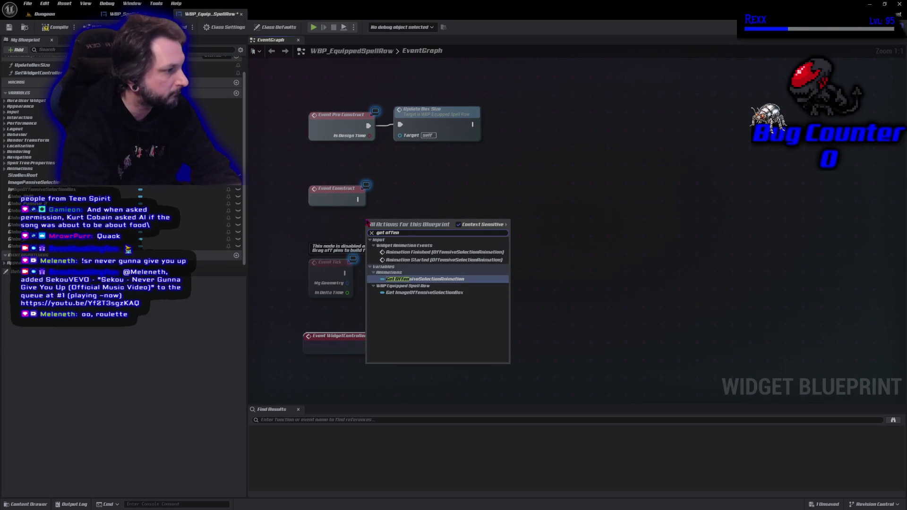
key(Return)
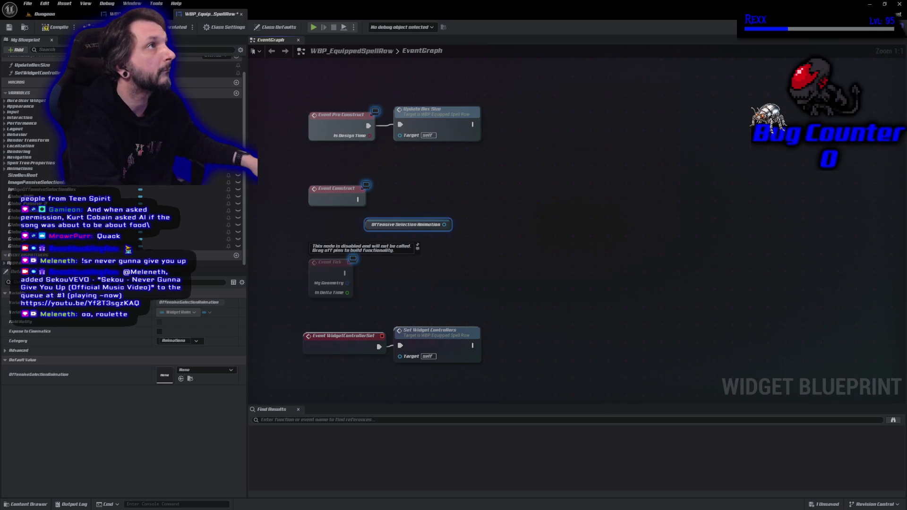
drag(444, 225, 470, 219)
text(play animation)
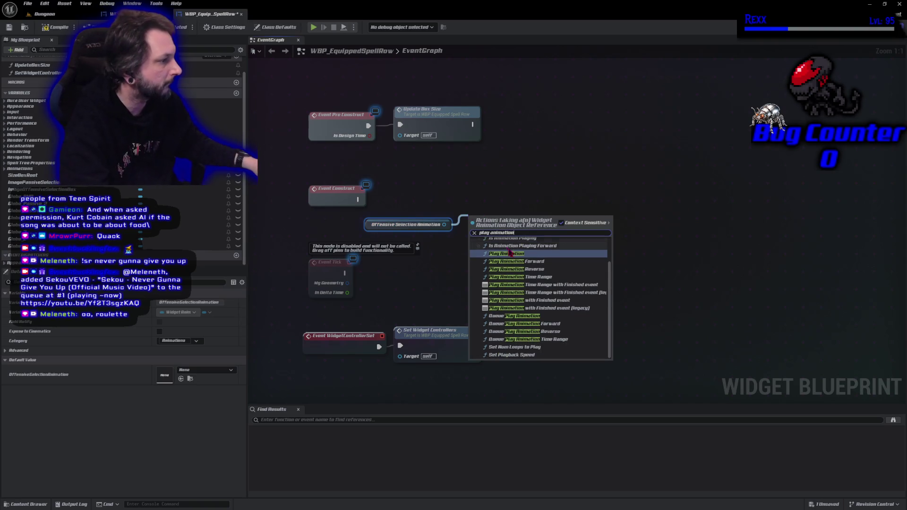
Add a Play Animation node for OffensiveSelectionAnimation and drive it from Event Construct.
click(517, 256)
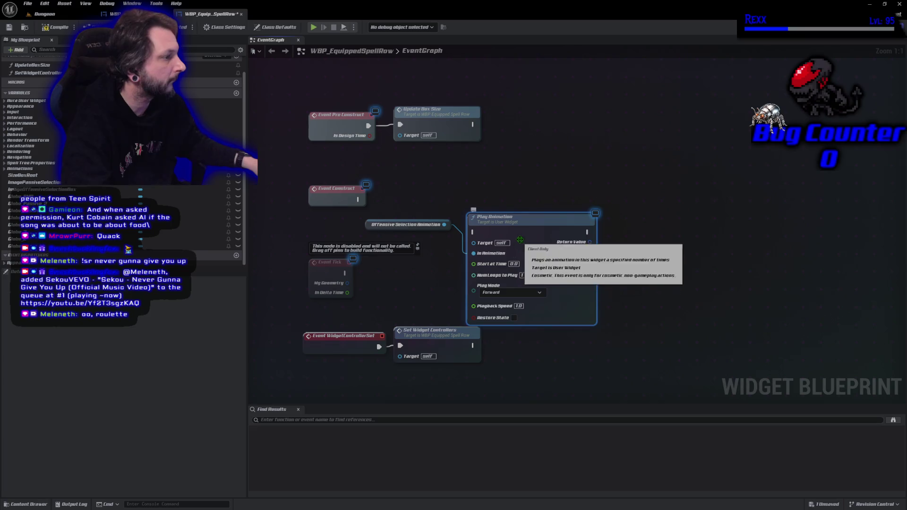
drag(537, 230, 535, 202)
mouse_move(358, 199)
mouse_down()
mouse_move(473, 203)
mouse_move(495, 190)
mouse_up()
drag(552, 230, 423, 198)
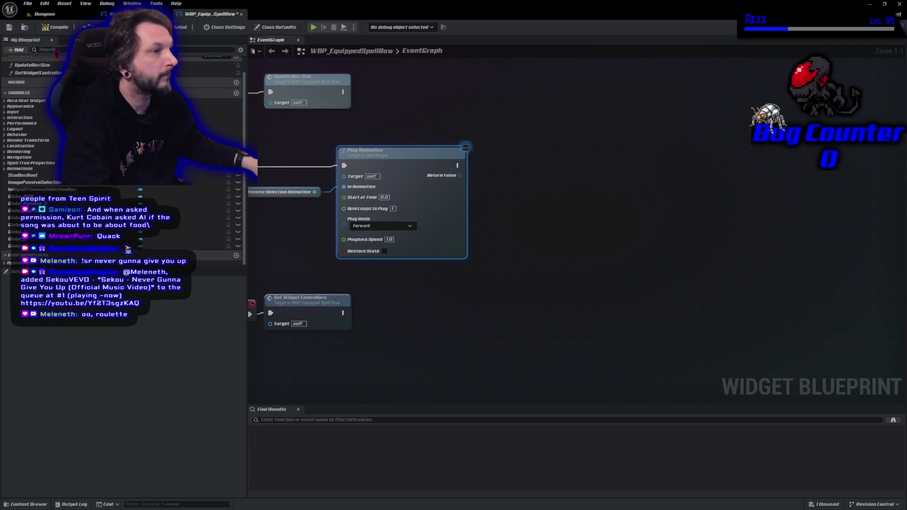
Save the widget blueprint with Ctrl+S and bring up the Dungeon level.
key(ctrl+s)
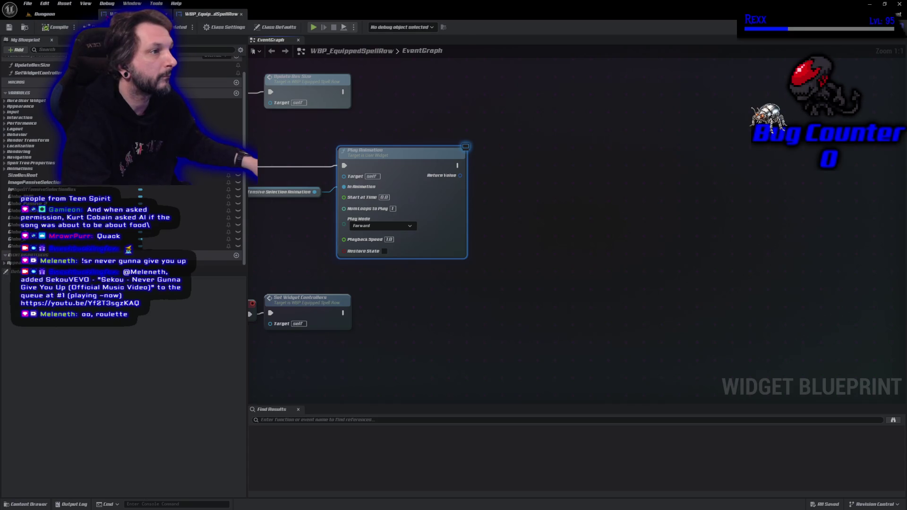
click(135, 14)
click(222, 13)
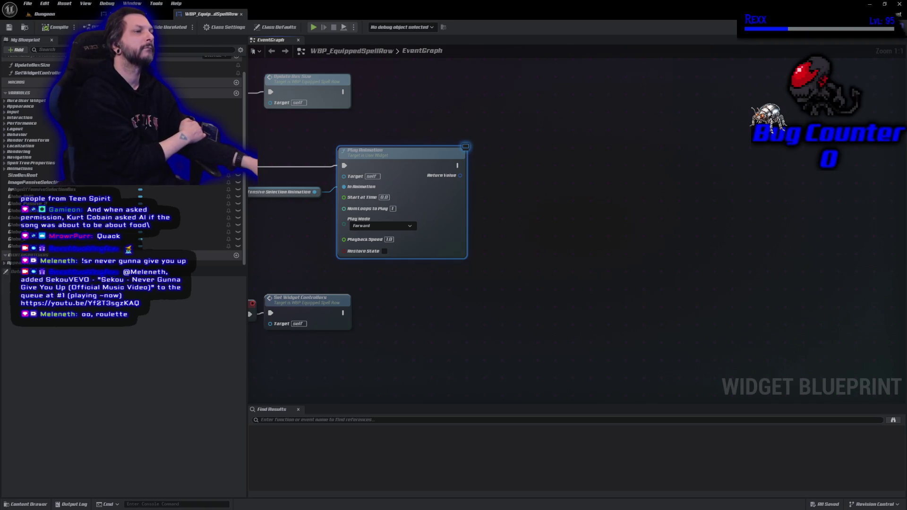
click(58, 15)
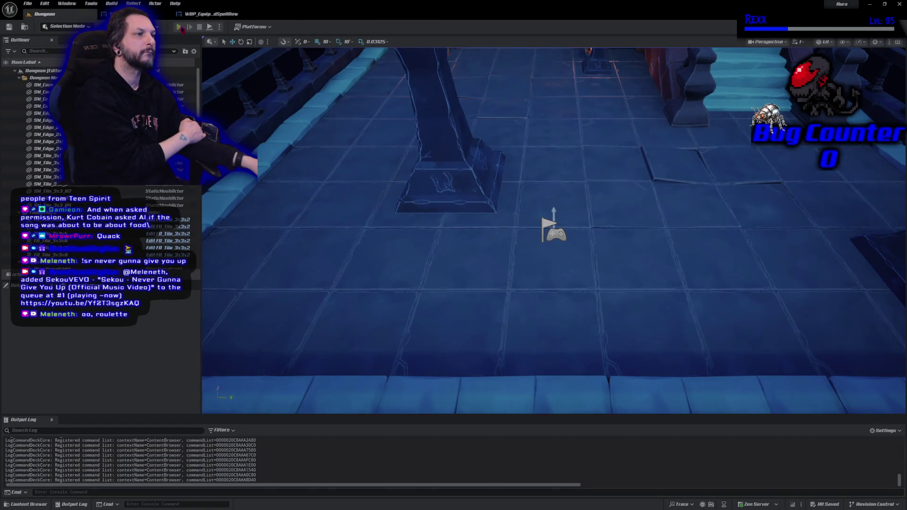
Play-test the Dungeon level, toggling the Spells panel to check the selection animation.
click(181, 27)
click(794, 392)
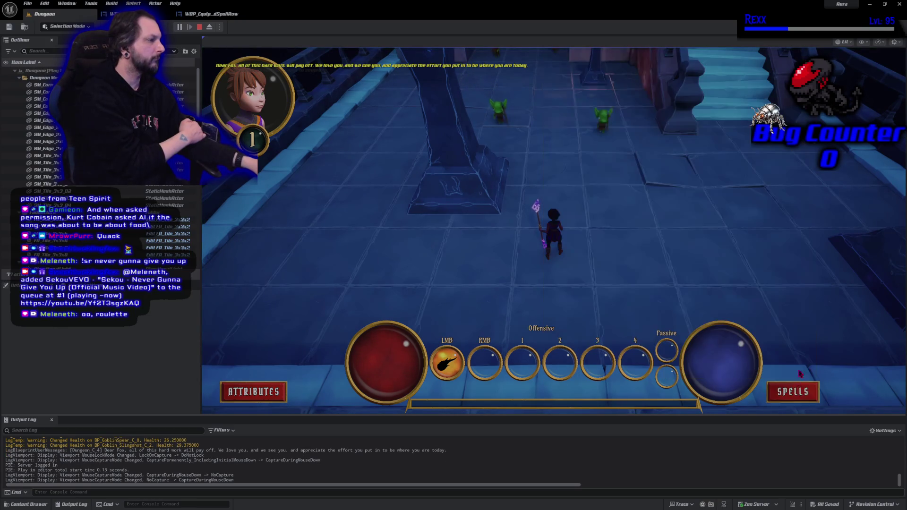
click(798, 363)
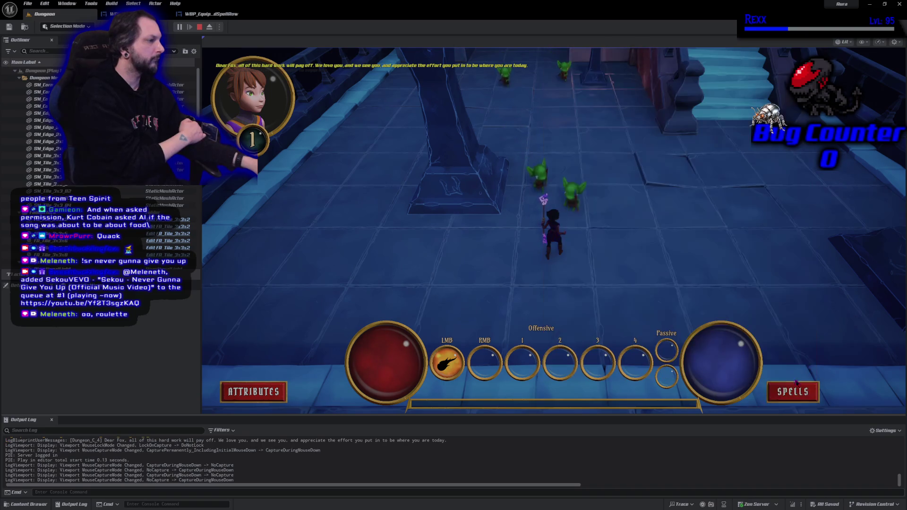
click(796, 385)
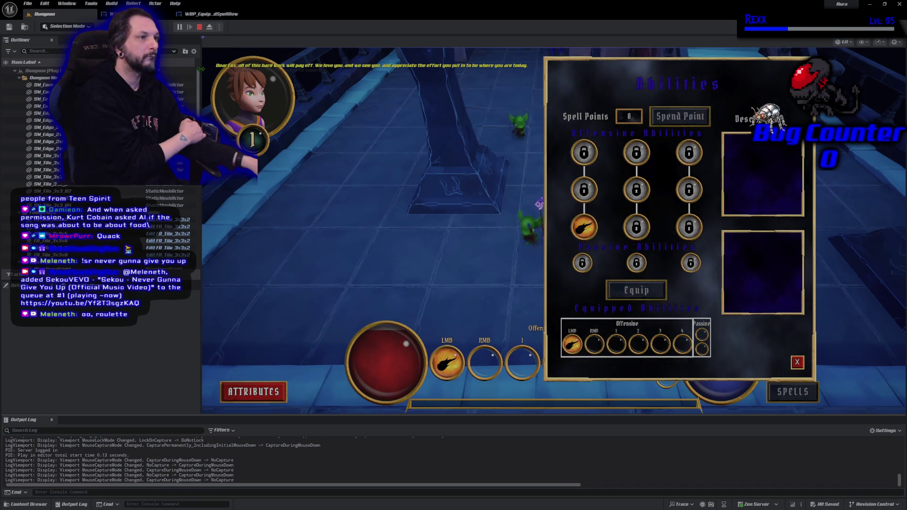
key(Escape)
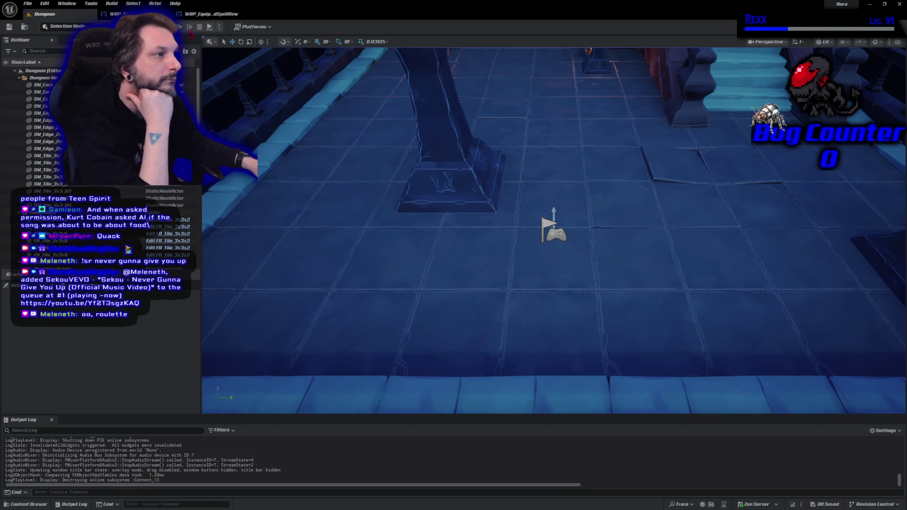
click(208, 14)
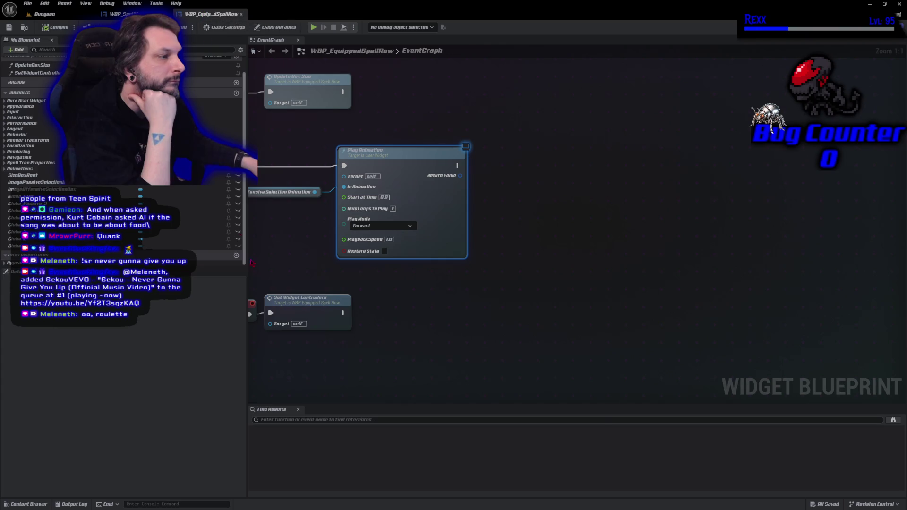
Switch WBP_EquippedSpellRow to the Designer view and open the OffensiveSelectionAnimation timeline.
mouse_move(272, 262)
mouse_down()
mouse_move(471, 235)
mouse_move(423, 238)
mouse_up()
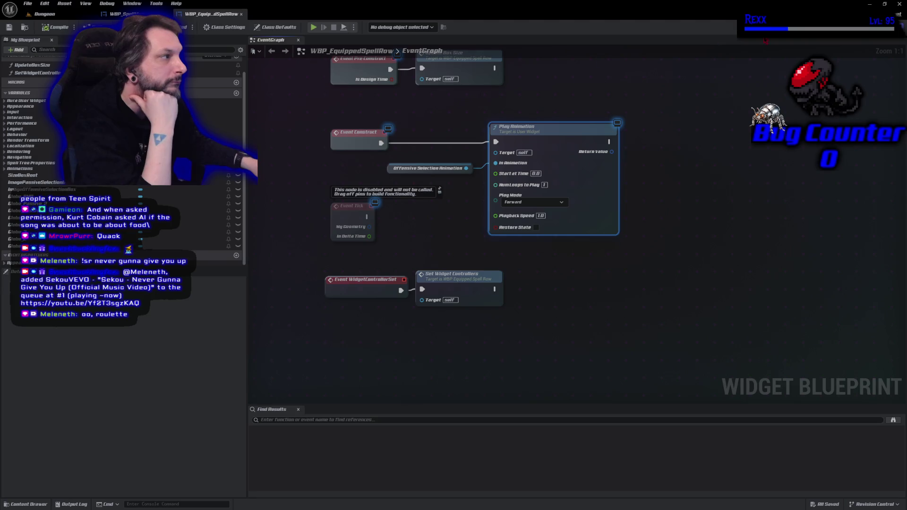
click(855, 27)
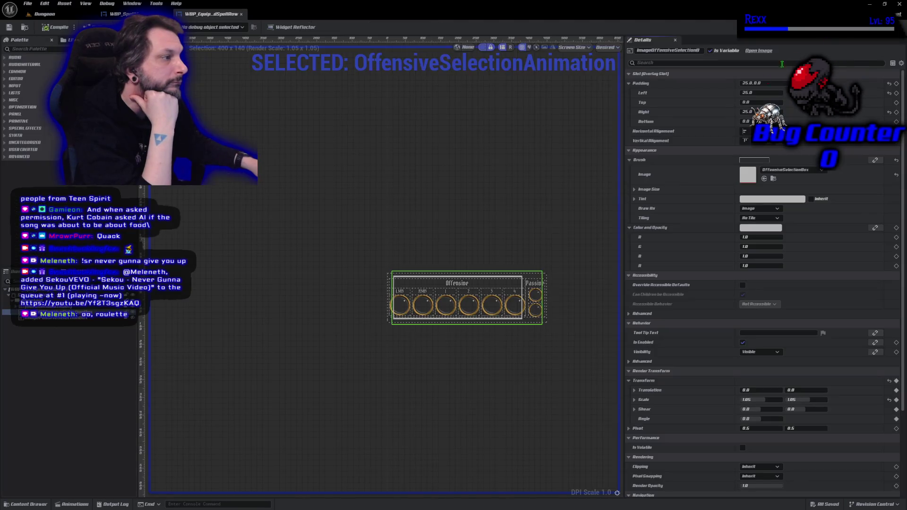
click(71, 504)
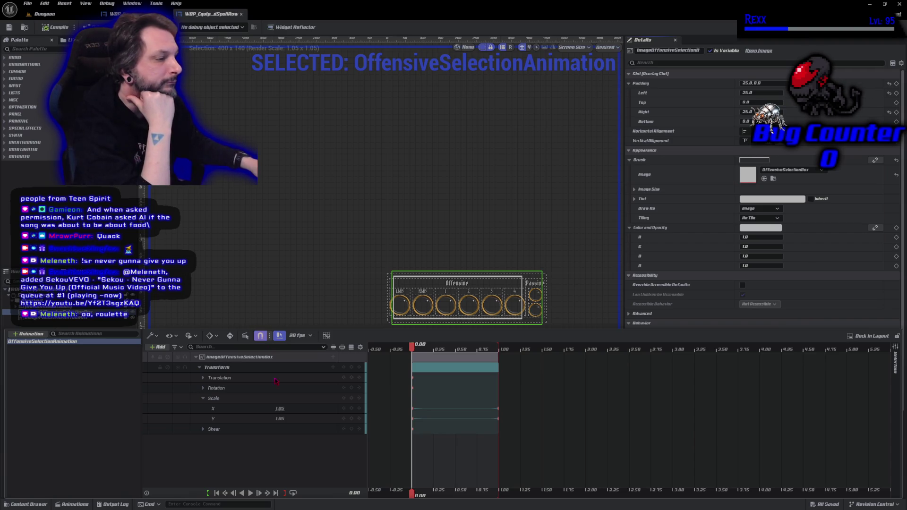
Add a Color and Opacity track to ImageOffensiveSelectionBox, inspect its channels, then delete it.
click(333, 358)
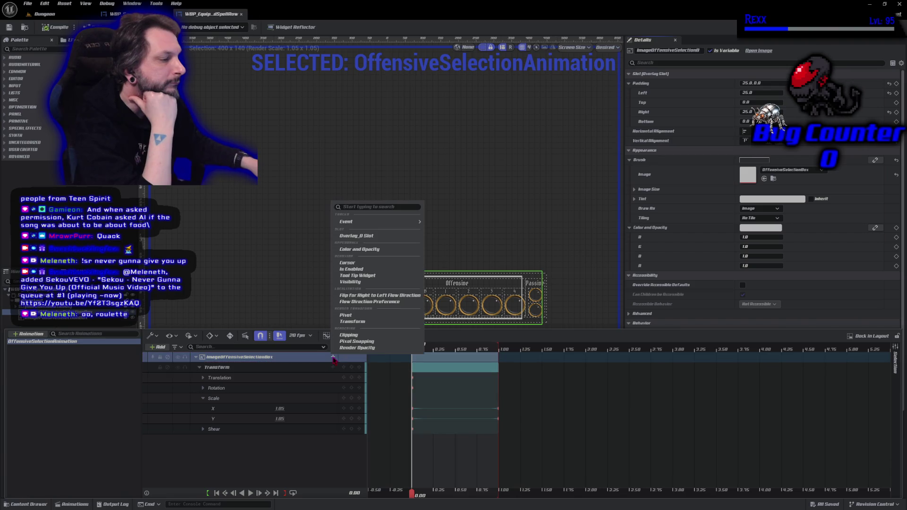
click(360, 249)
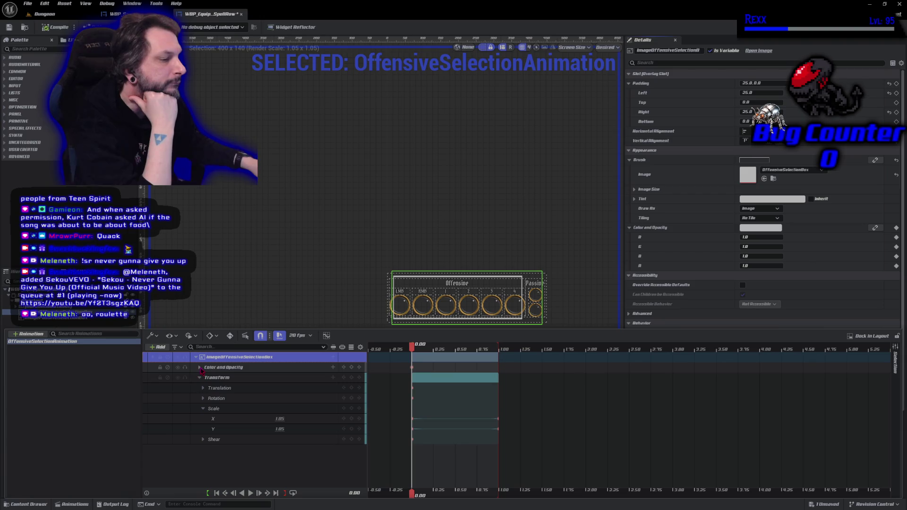
click(200, 368)
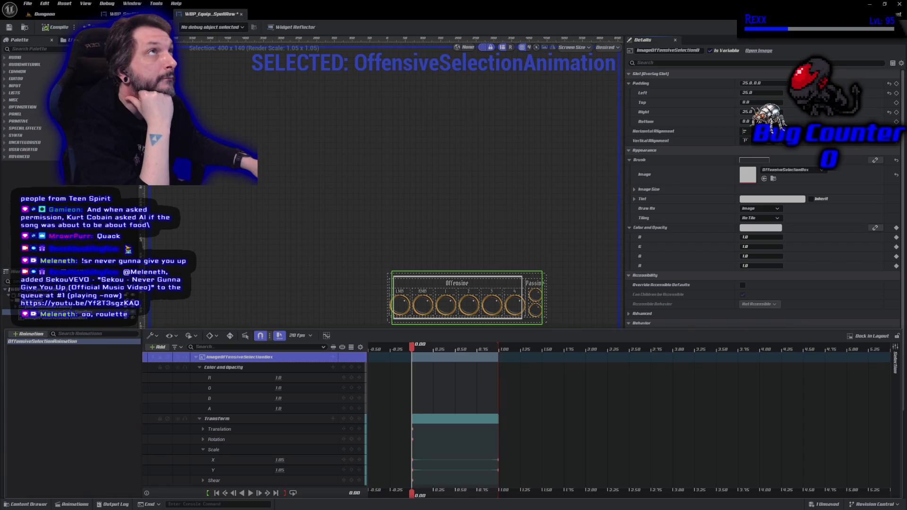
click(246, 368)
key(Delete)
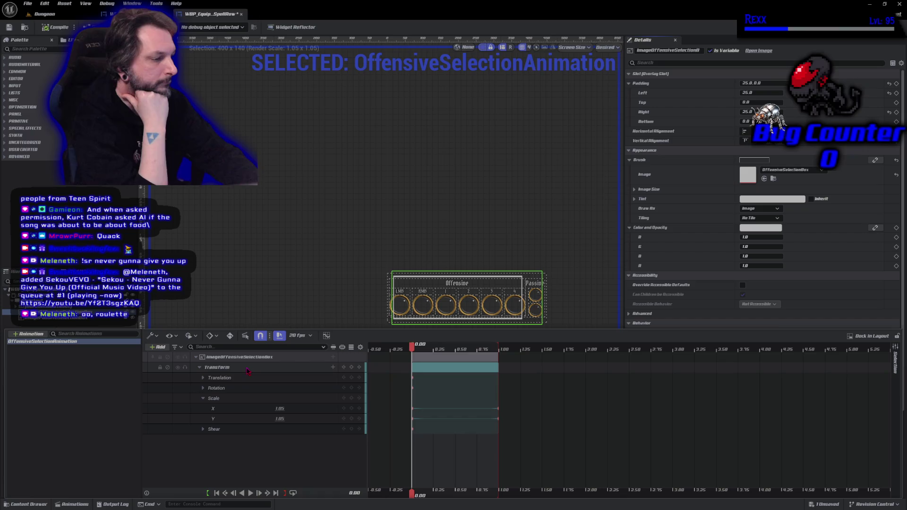
Add a Render Opacity track at 1.0 to ImageOffensiveSelectionBox instead.
click(333, 358)
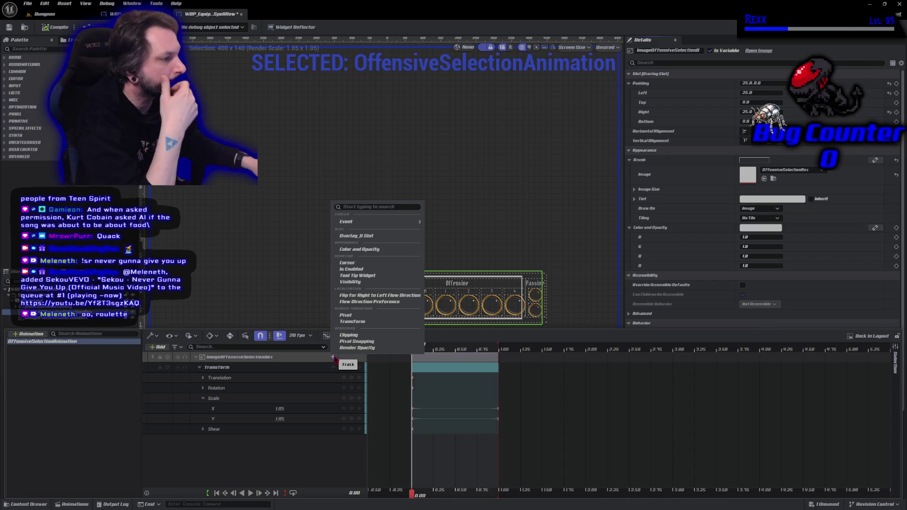
mouse_move(388, 225)
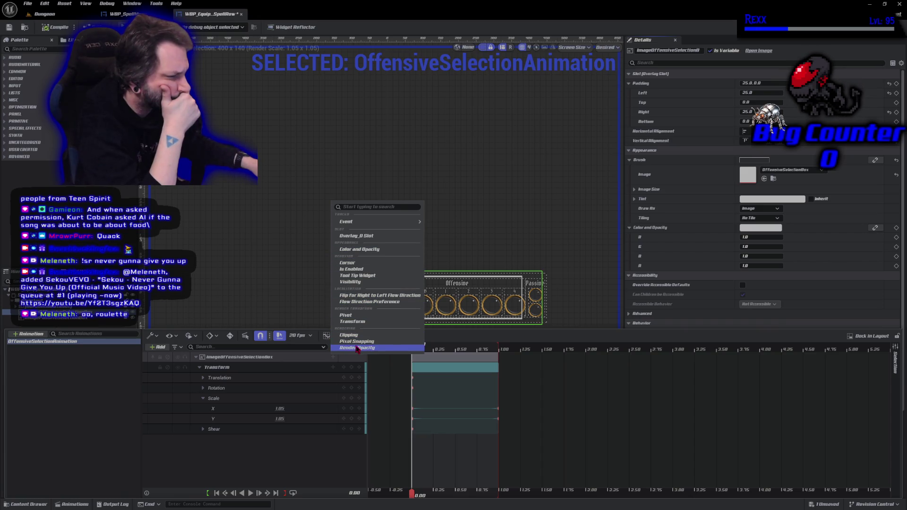
click(357, 348)
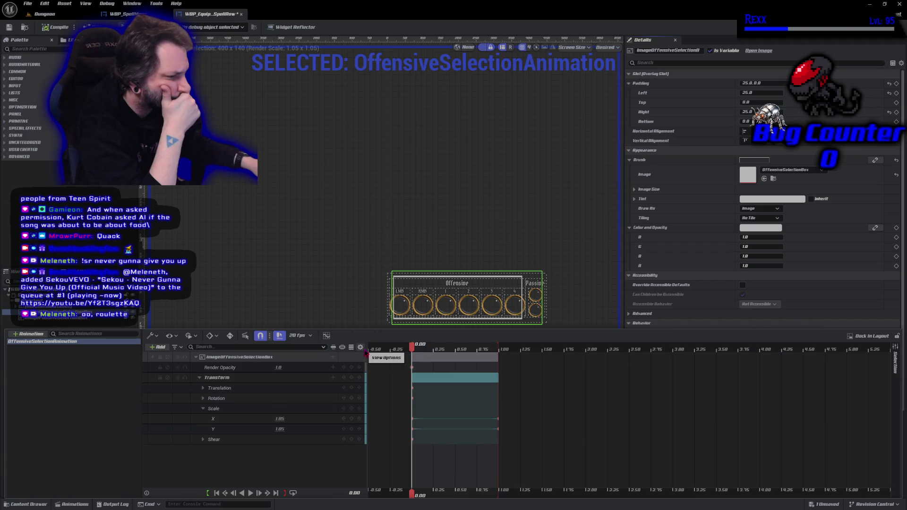